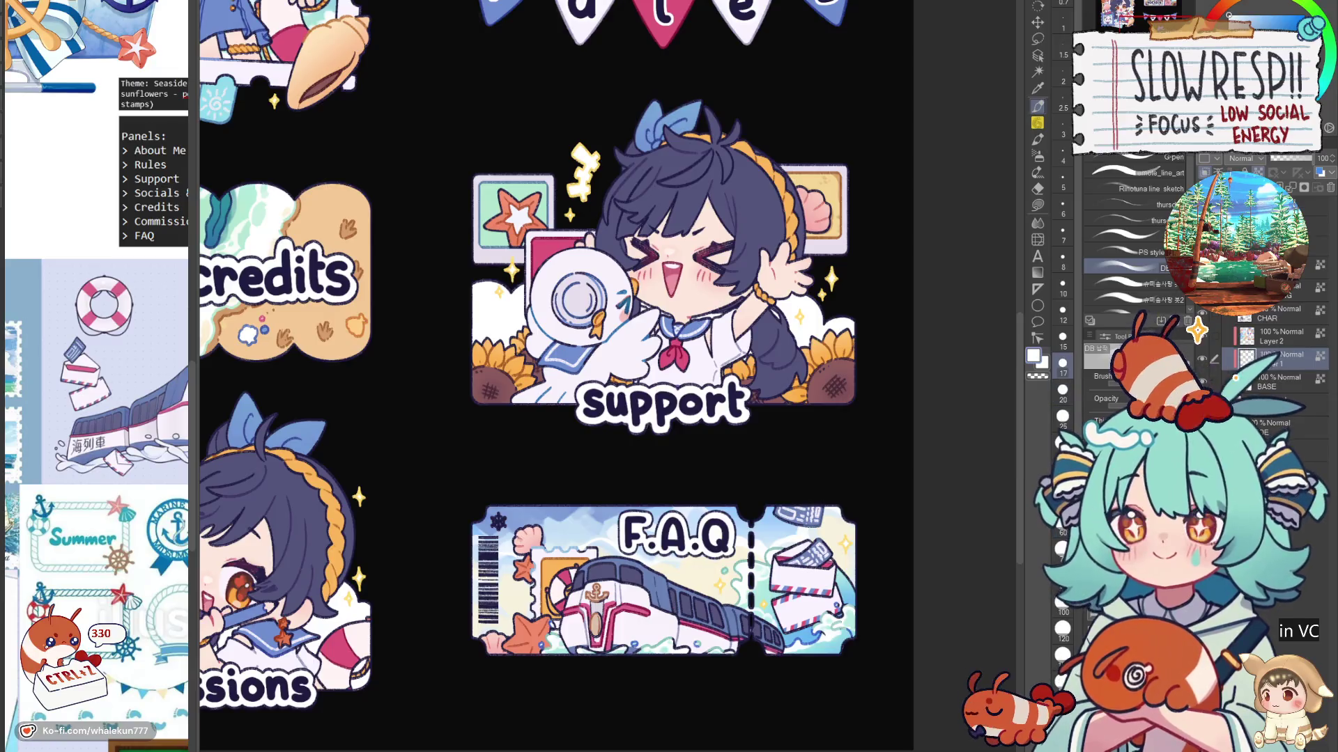
# Step: Undo the last brush stroke and sample the blue from the FAQ ticket
pyautogui.hotkey('ctrl', 'z')
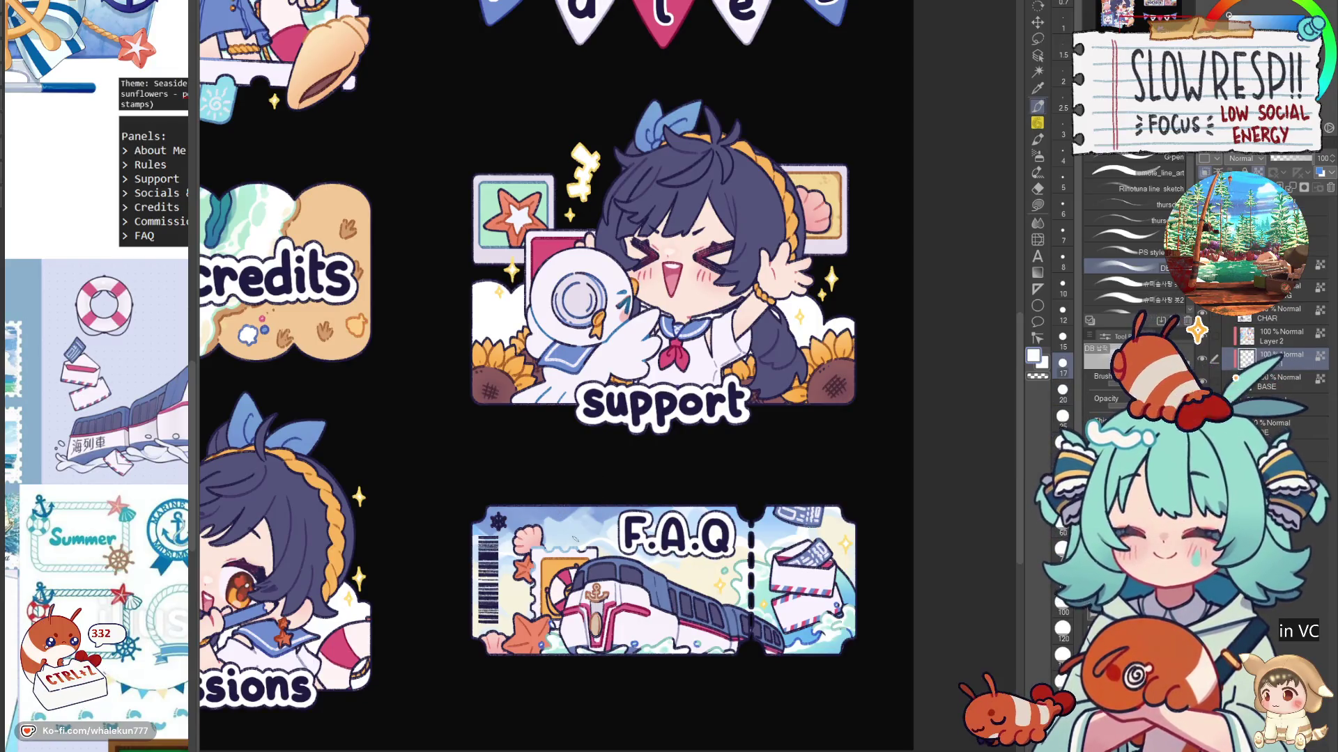
pyautogui.scroll(-3, 642, 463)
pyautogui.scroll(2, 852, 448)
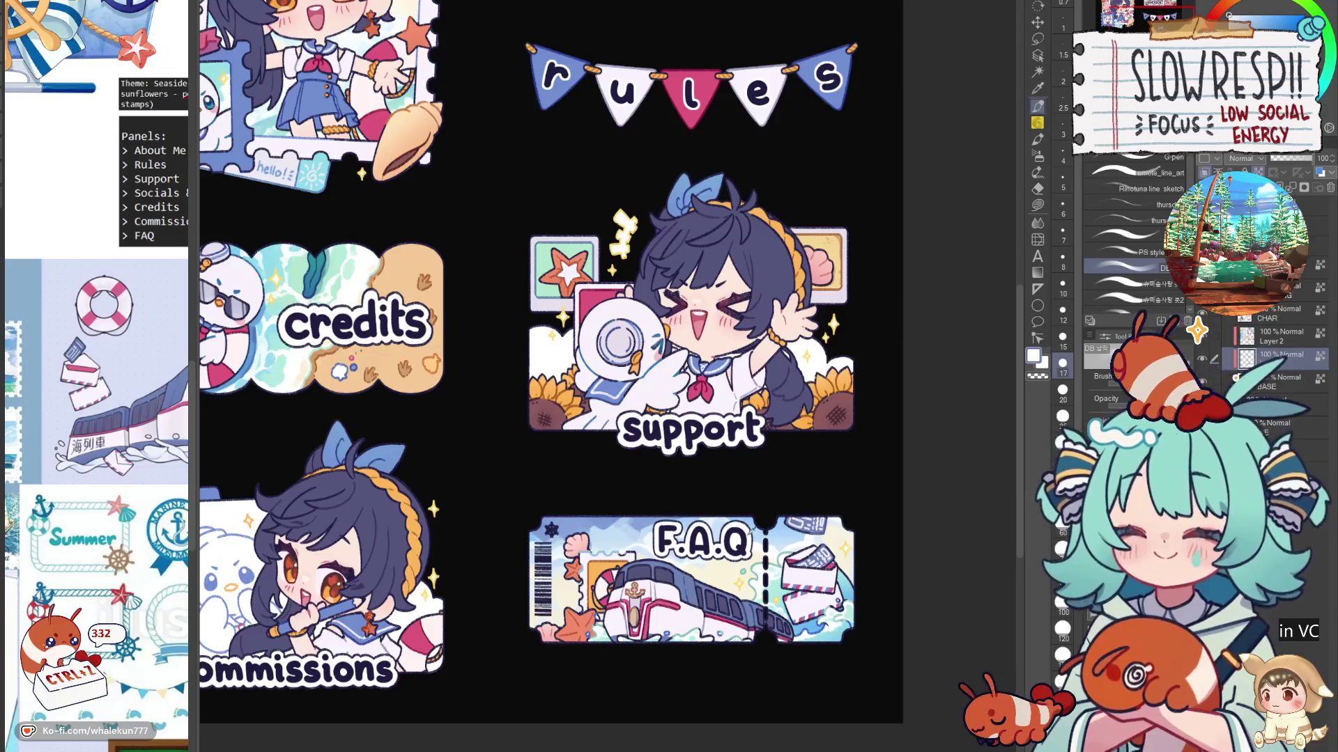
pyautogui.keyDown('alt'); pyautogui.click(643, 523); pyautogui.keyUp('alt')
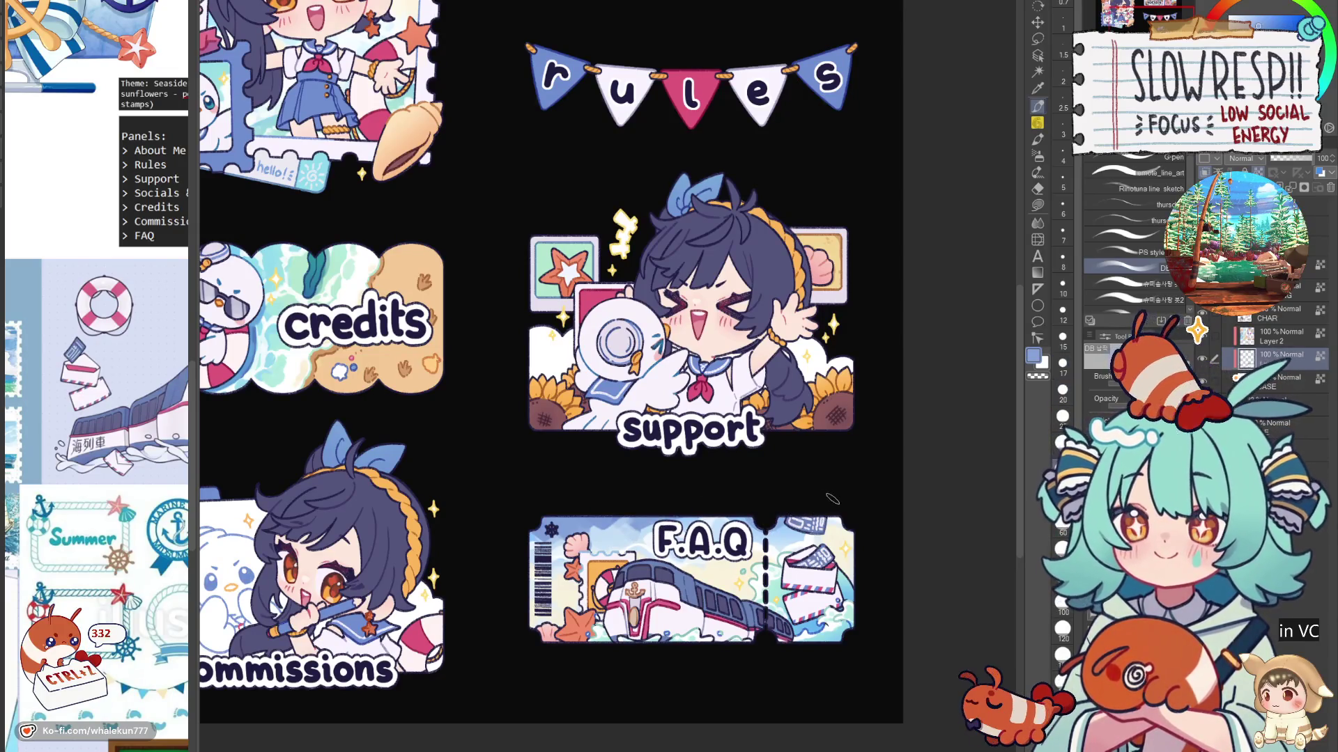
pyautogui.scroll(-2, 832, 499)
pyautogui.scroll(2, 832, 499)
pyautogui.scroll(-2, 831, 501)
pyautogui.scroll(1, 830, 505)
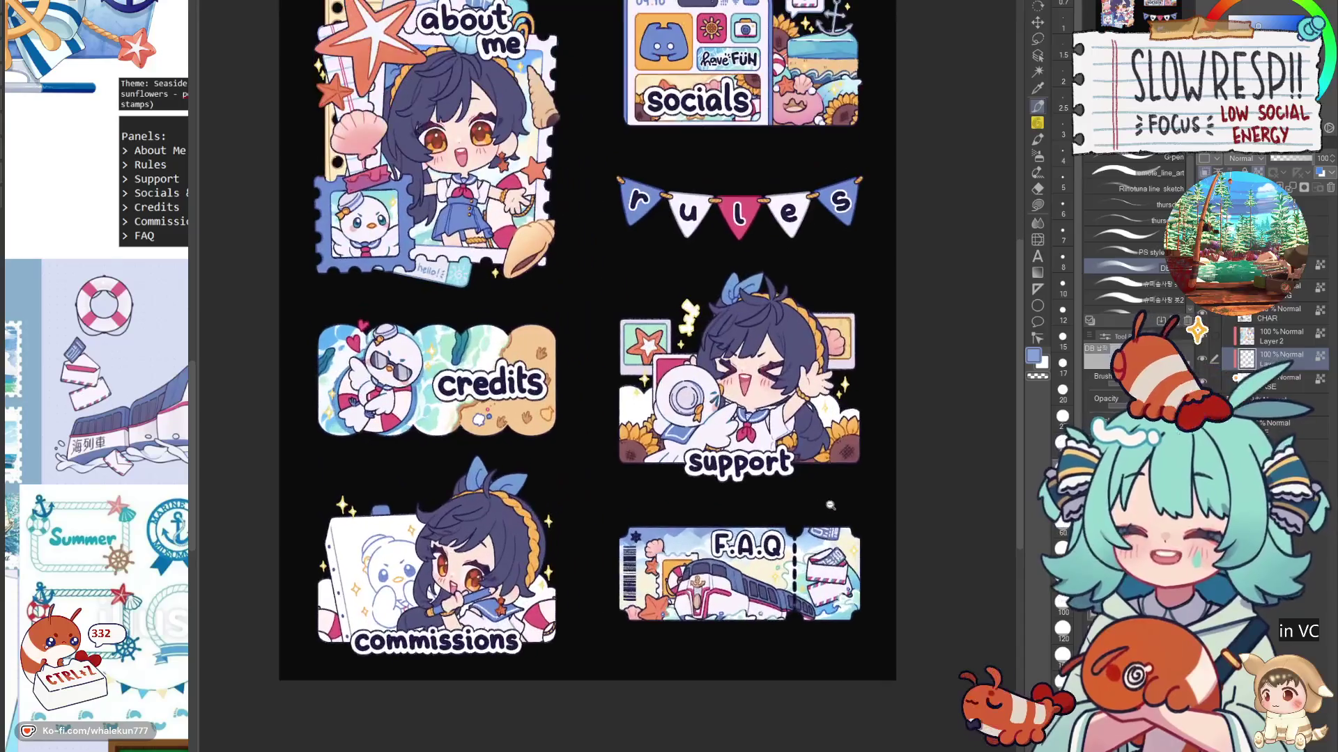
pyautogui.scroll(2, 831, 505)
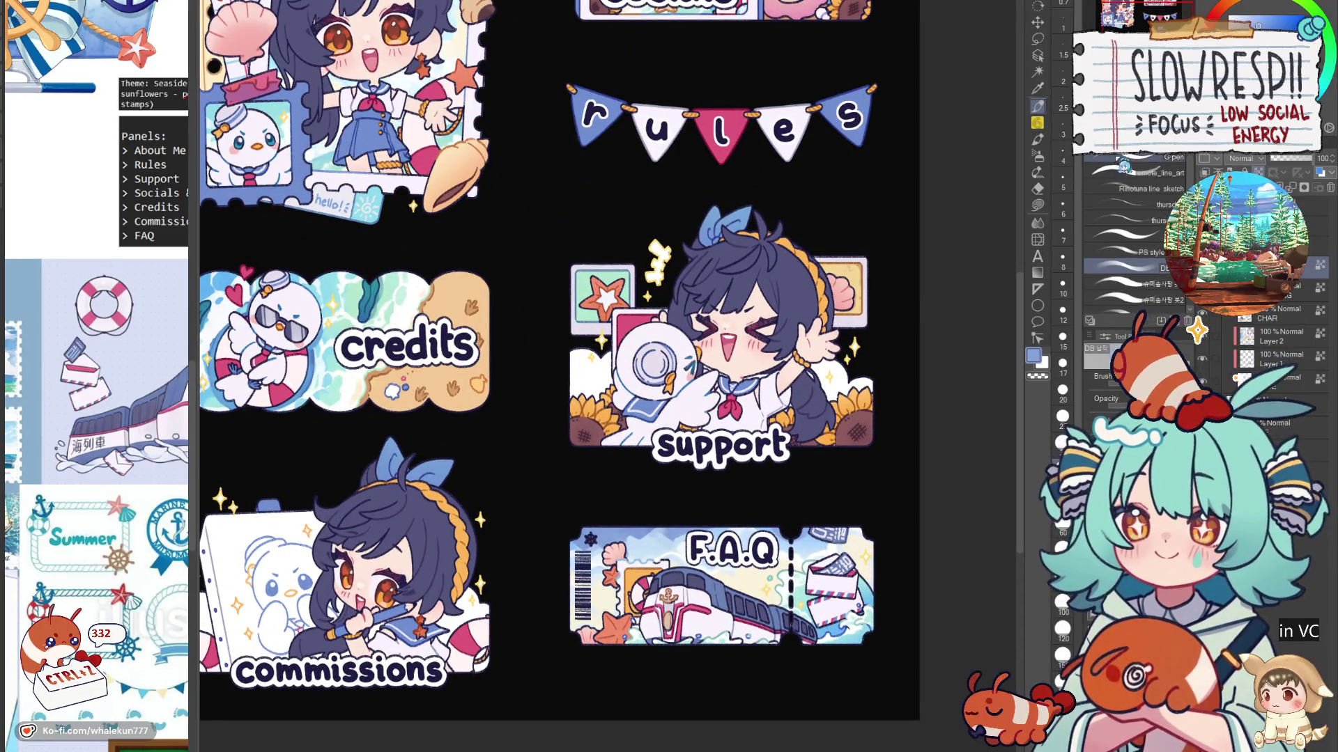
pyautogui.scroll(1, 578, 558)
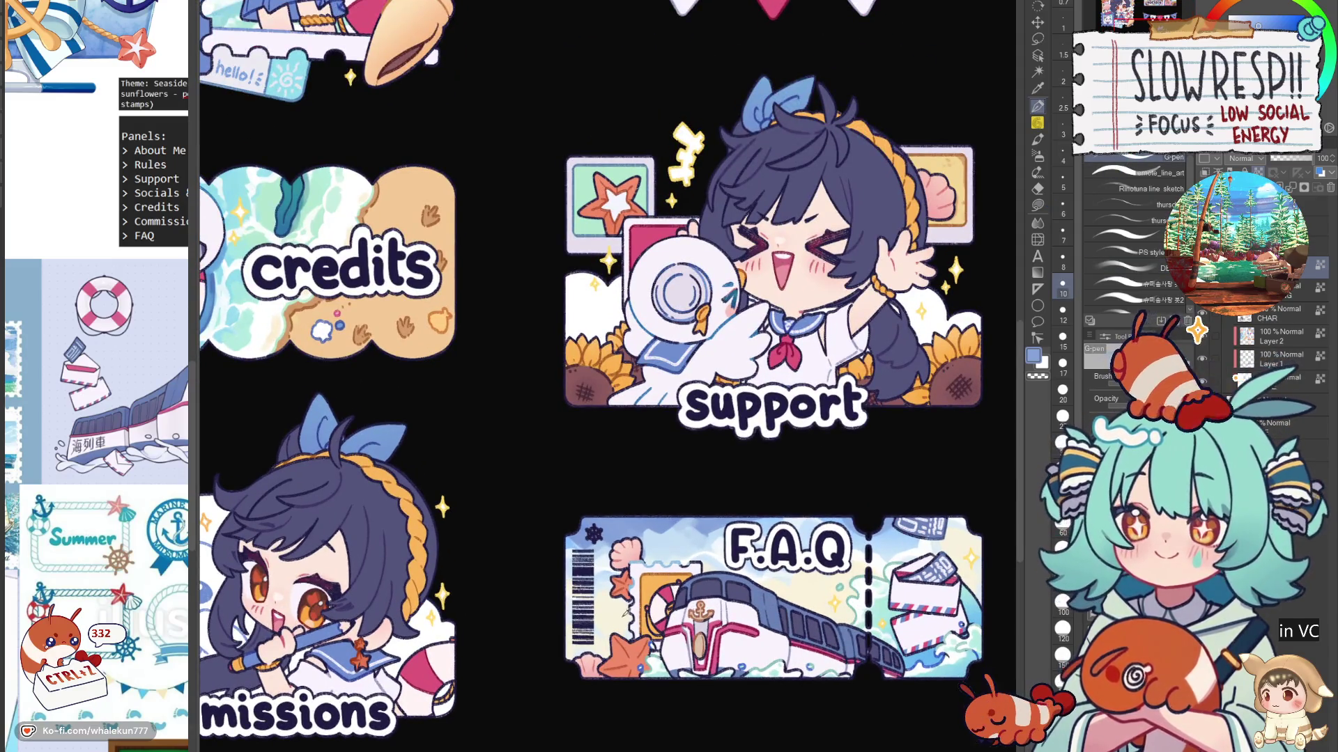
# Step: Paint the FAQ barcode strip with a sampled light blue
pyautogui.press('x')
pyautogui.press(']')
pyautogui.press(']')
pyautogui.press(']')
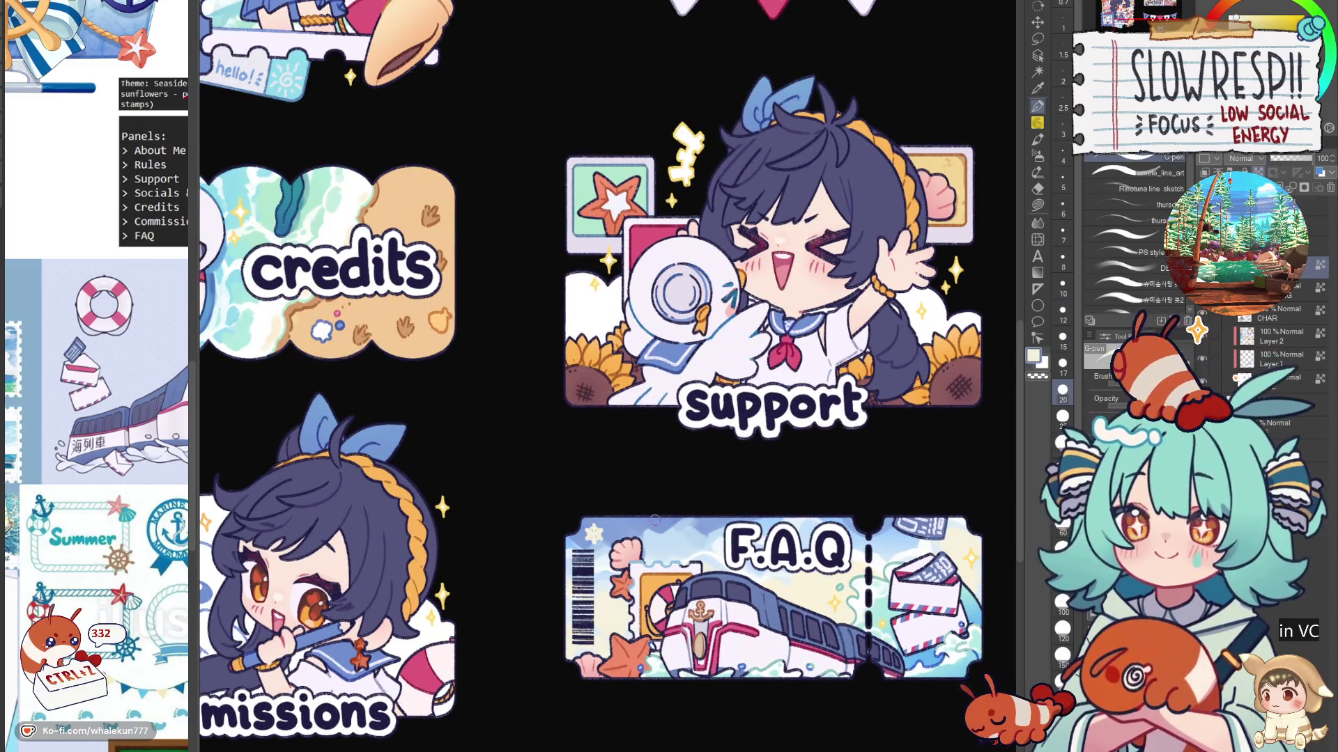
pyautogui.press('x')
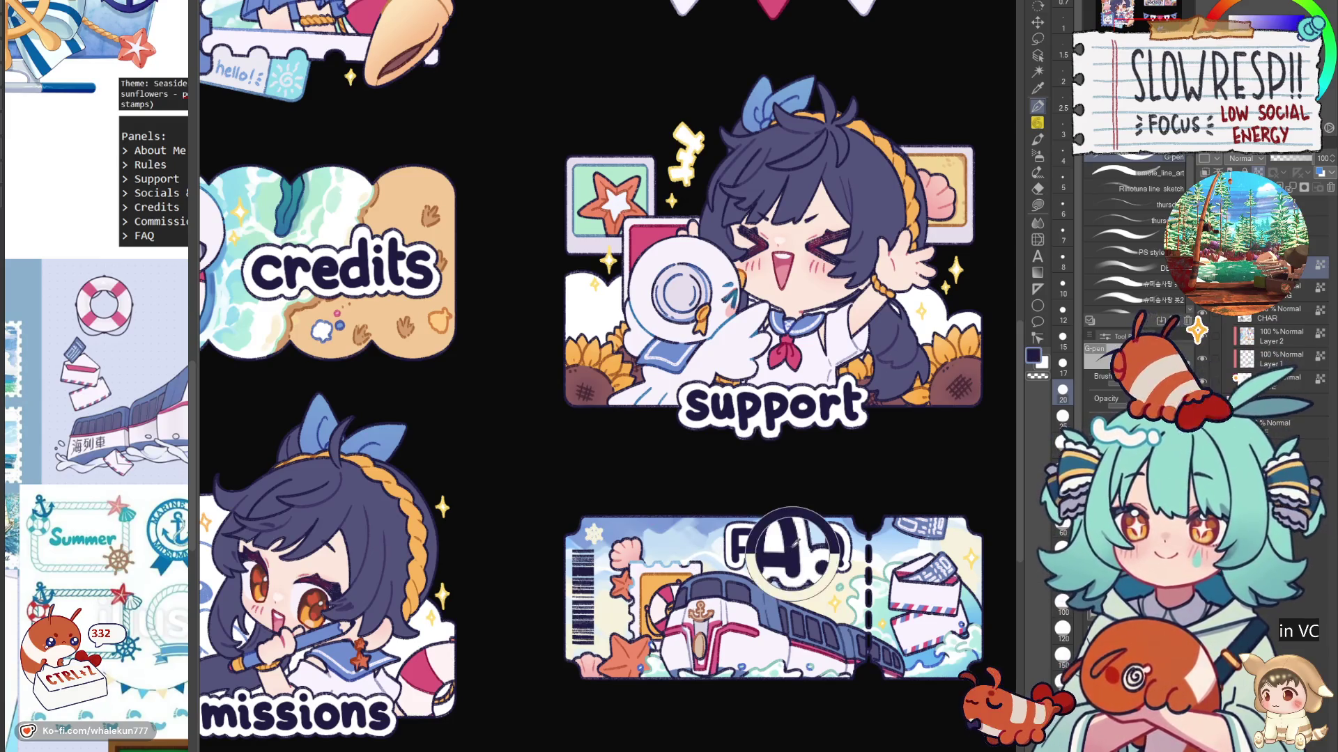
pyautogui.keyDown('alt'); pyautogui.click(593, 554); pyautogui.keyUp('alt')
pyautogui.moveTo(594, 551)
pyautogui.mouseDown()
pyautogui.moveTo(580, 627)
pyautogui.moveTo(590, 627)
pyautogui.mouseUp()
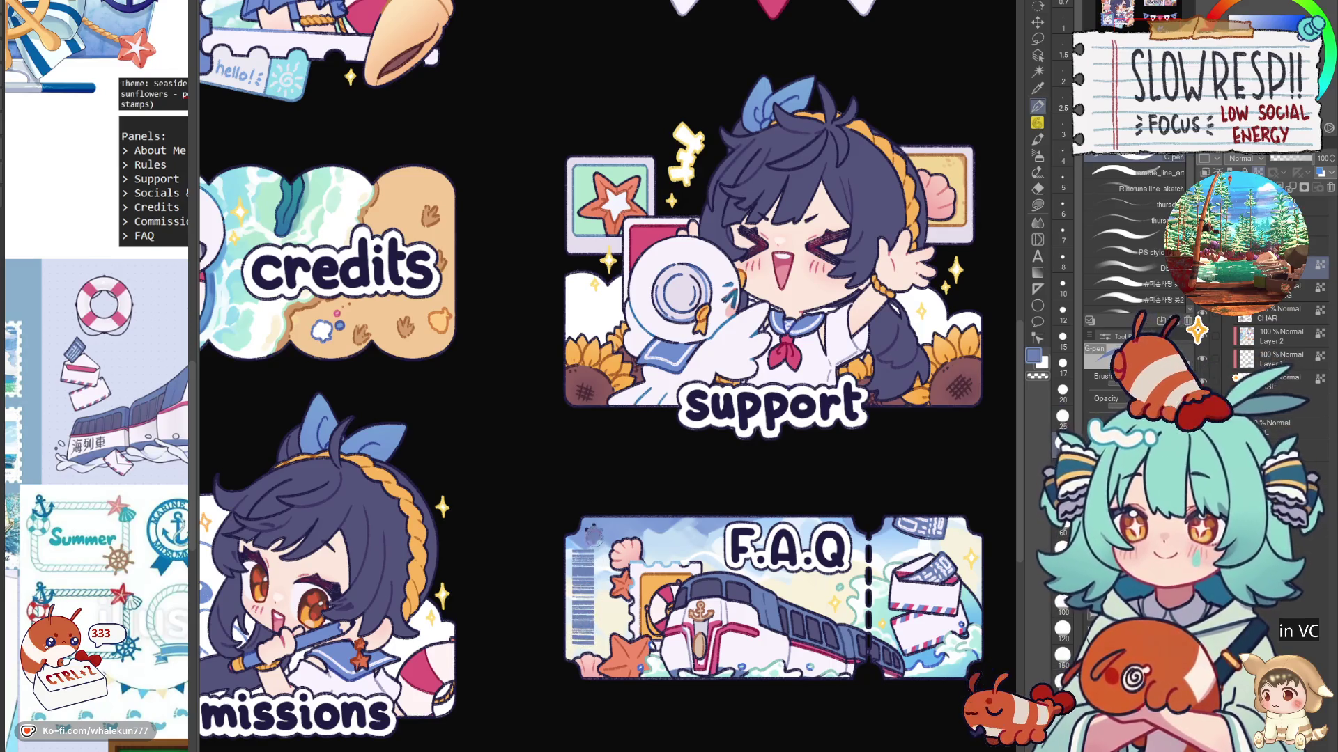
# Step: Paint the small star at the FAQ ticket's top-left orange
pyautogui.keyDown('alt'); pyautogui.click(616, 655); pyautogui.keyUp('alt')
pyautogui.moveTo(590, 528)
pyautogui.mouseDown()
pyautogui.moveTo(601, 542)
pyautogui.moveTo(570, 476)
pyautogui.mouseUp()
pyautogui.keyDown('alt'); pyautogui.click(618, 584); pyautogui.keyUp('alt')
pyautogui.click(593, 534)
# Step: Undo a stray stroke, then fit and mirror the view to check the sheet layout
pyautogui.moveTo(621, 621); pyautogui.dragTo(526, 632)
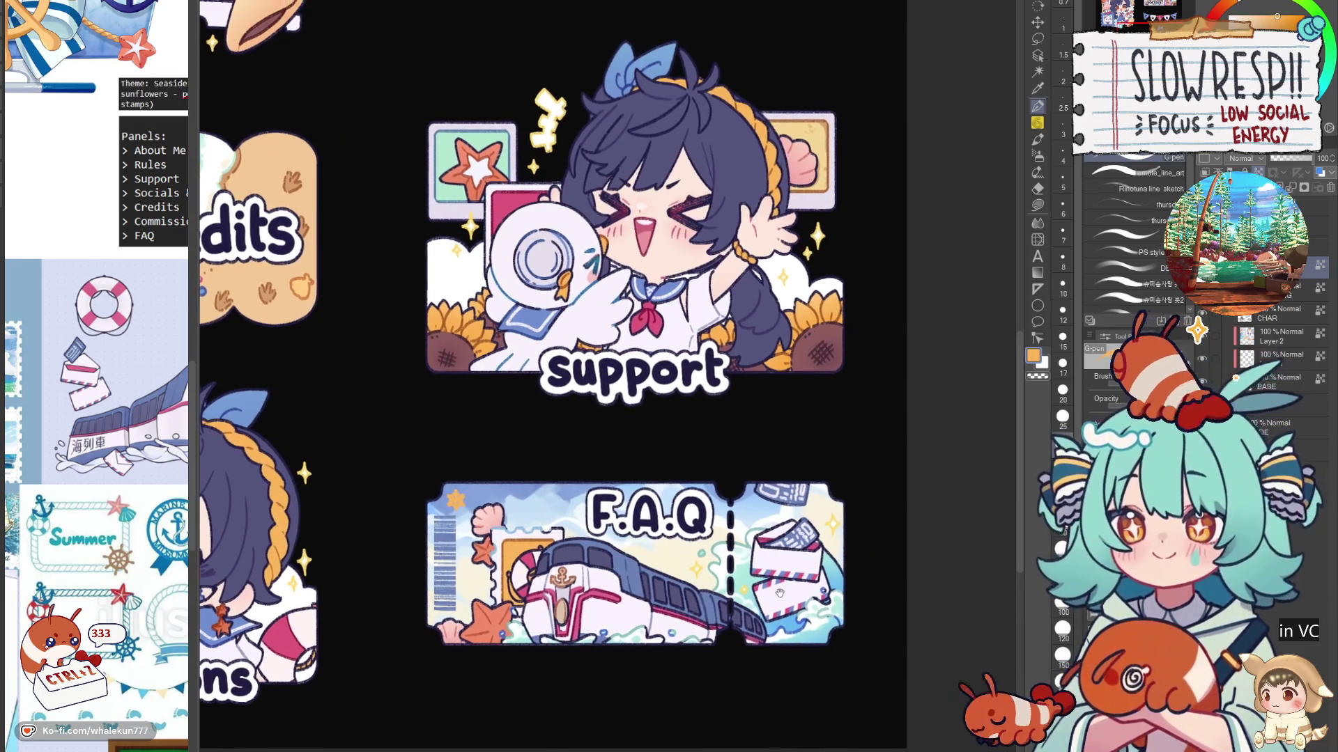
pyautogui.scroll(1, 743, 510)
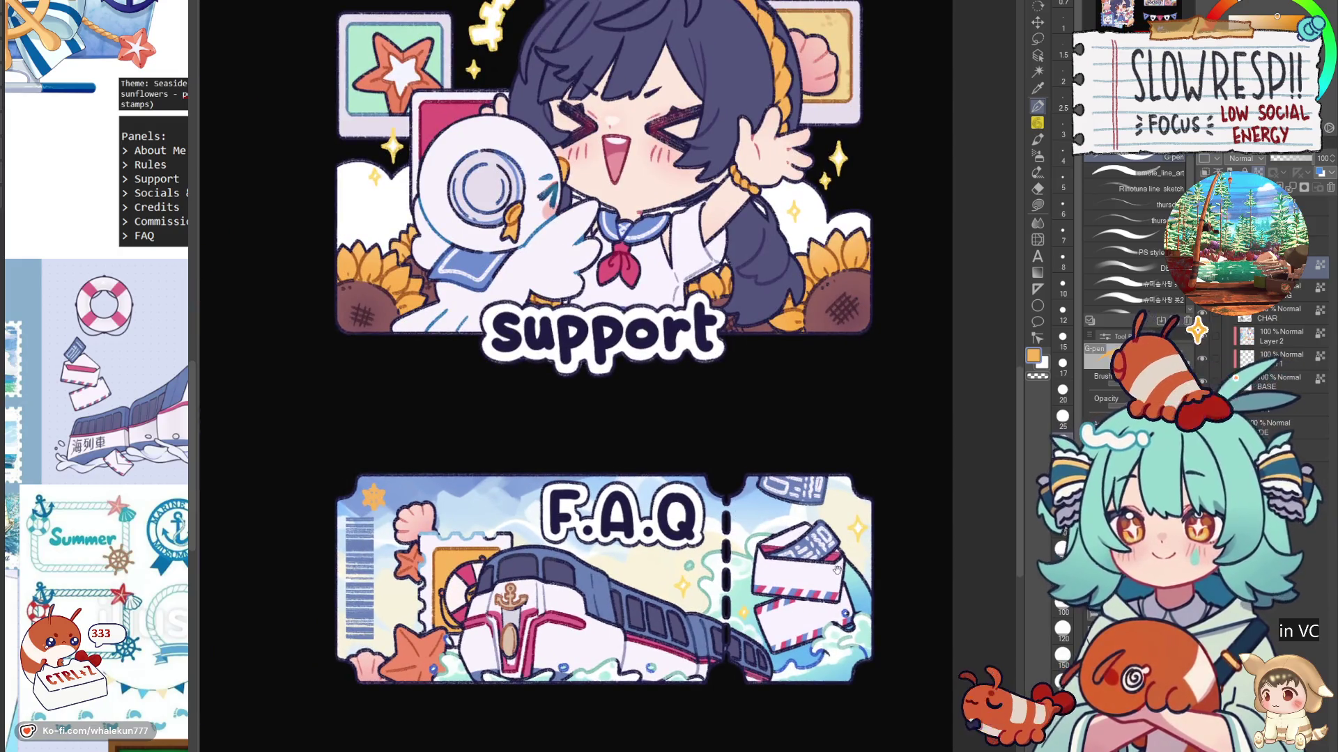
pyautogui.keyDown('alt'); pyautogui.click(728, 533); pyautogui.keyUp('alt')
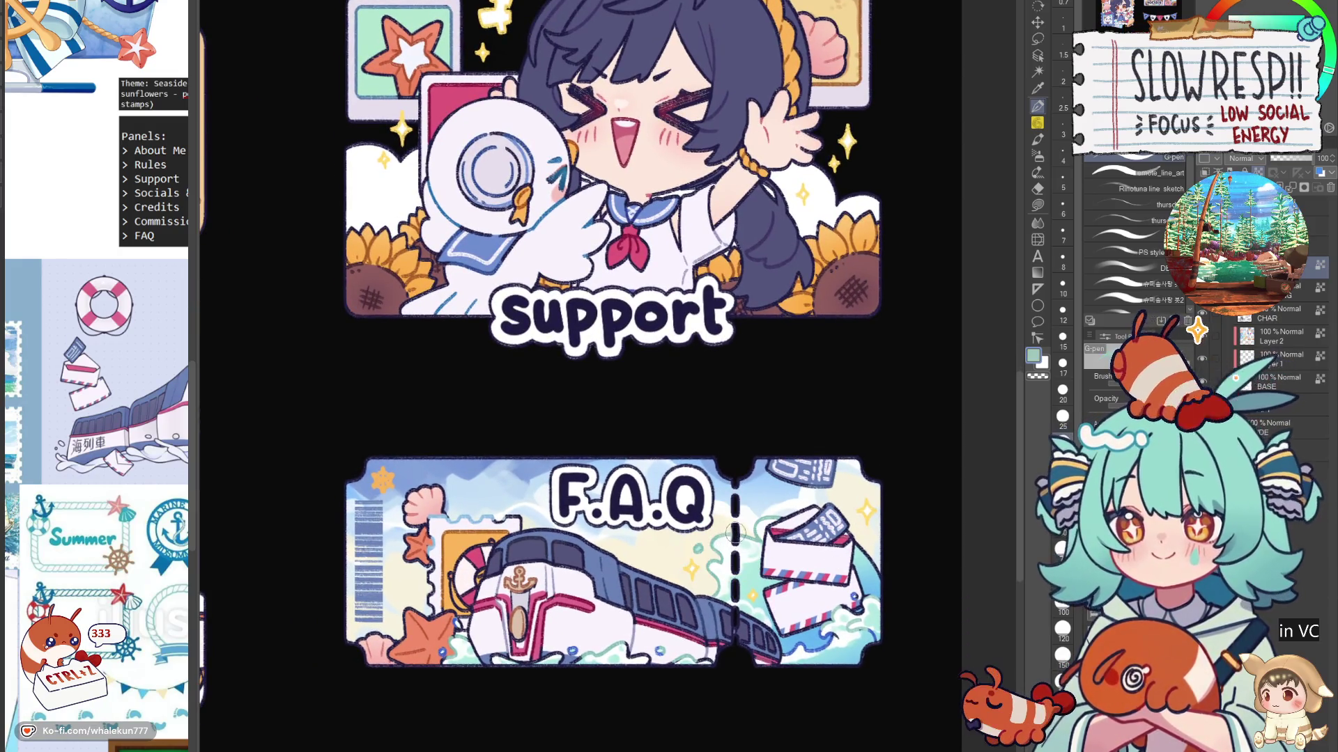
pyautogui.hotkey('ctrl', 'z')
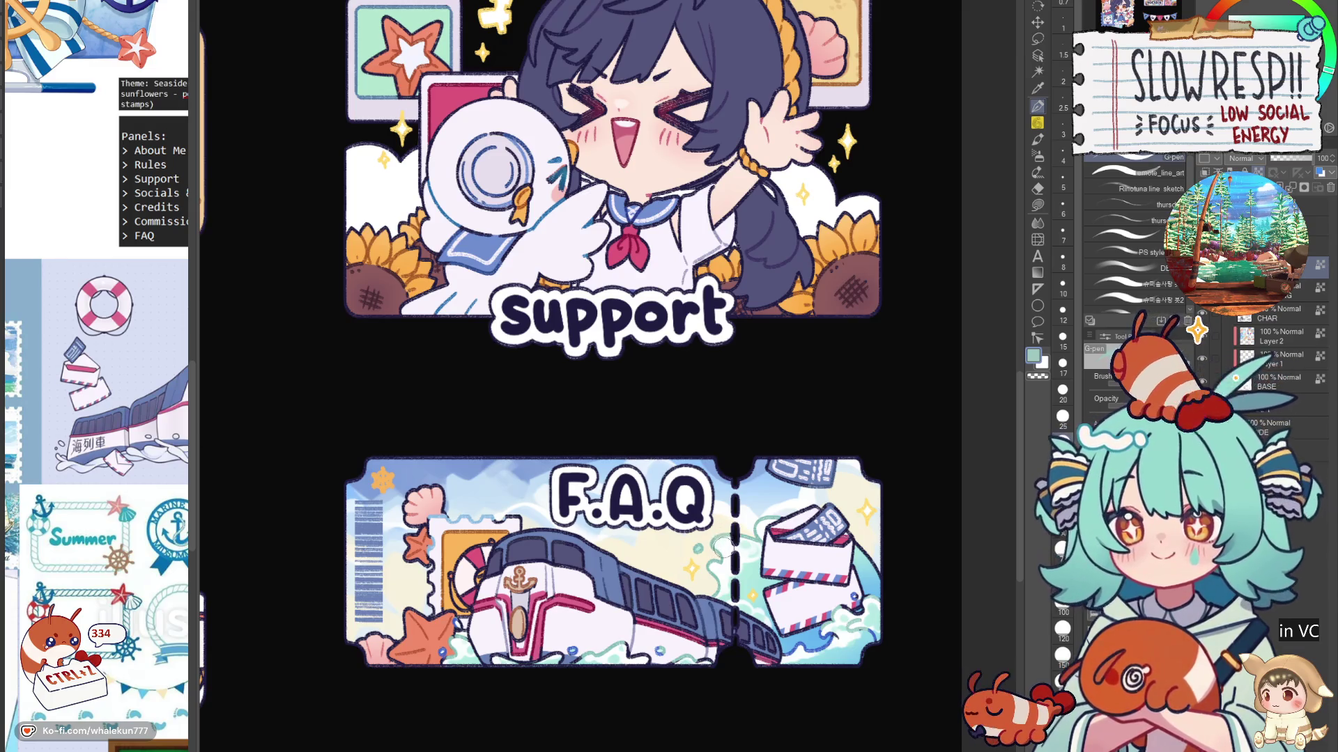
pyautogui.hotkey('ctrl', '0')
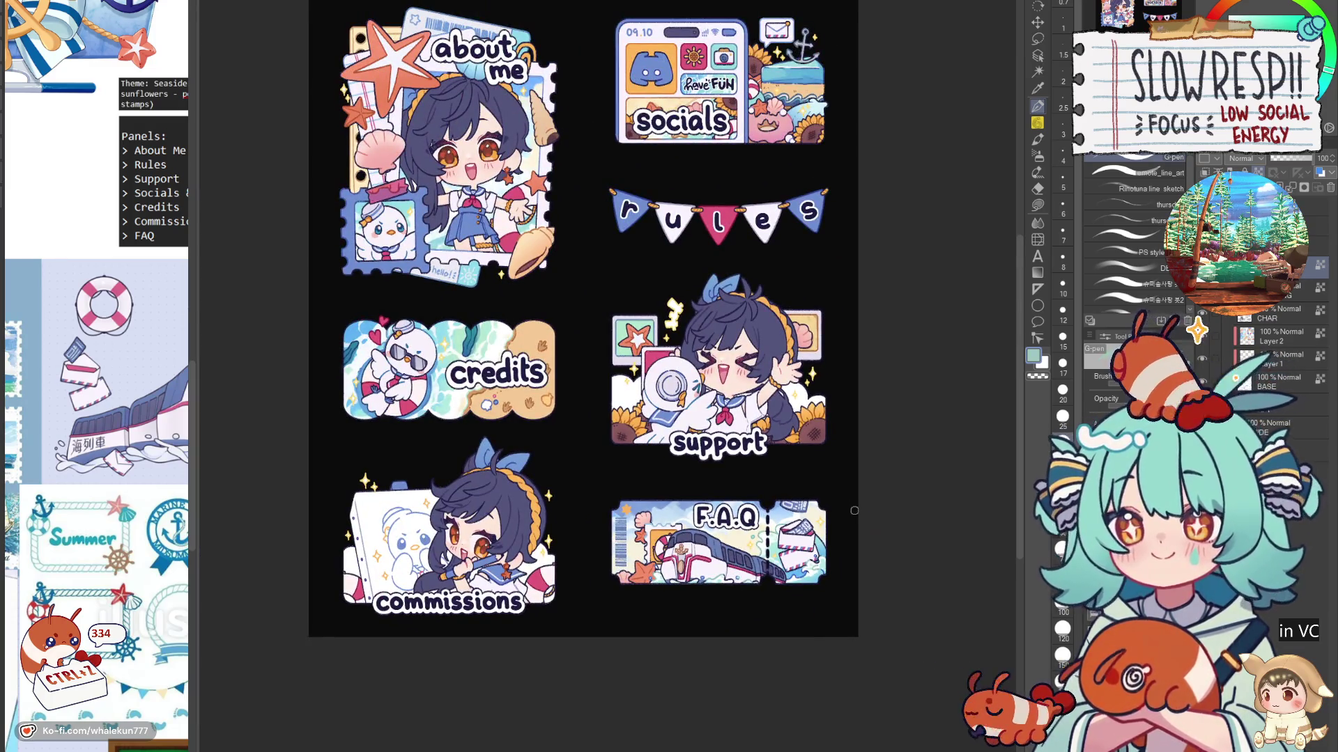
pyautogui.press('h')
pyautogui.press('h')
pyautogui.moveTo(710, 596); pyautogui.dragTo(794, 598)
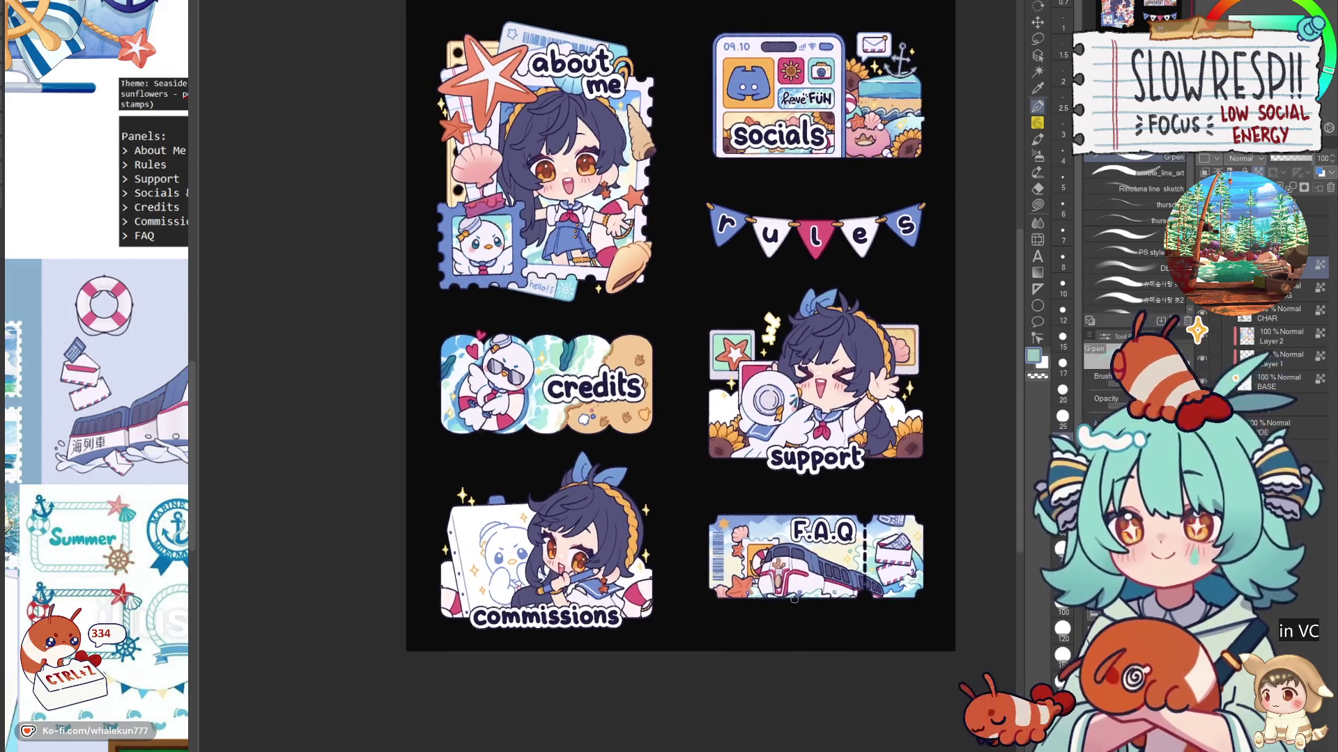
pyautogui.moveTo(770, 502); pyautogui.dragTo(775, 525)
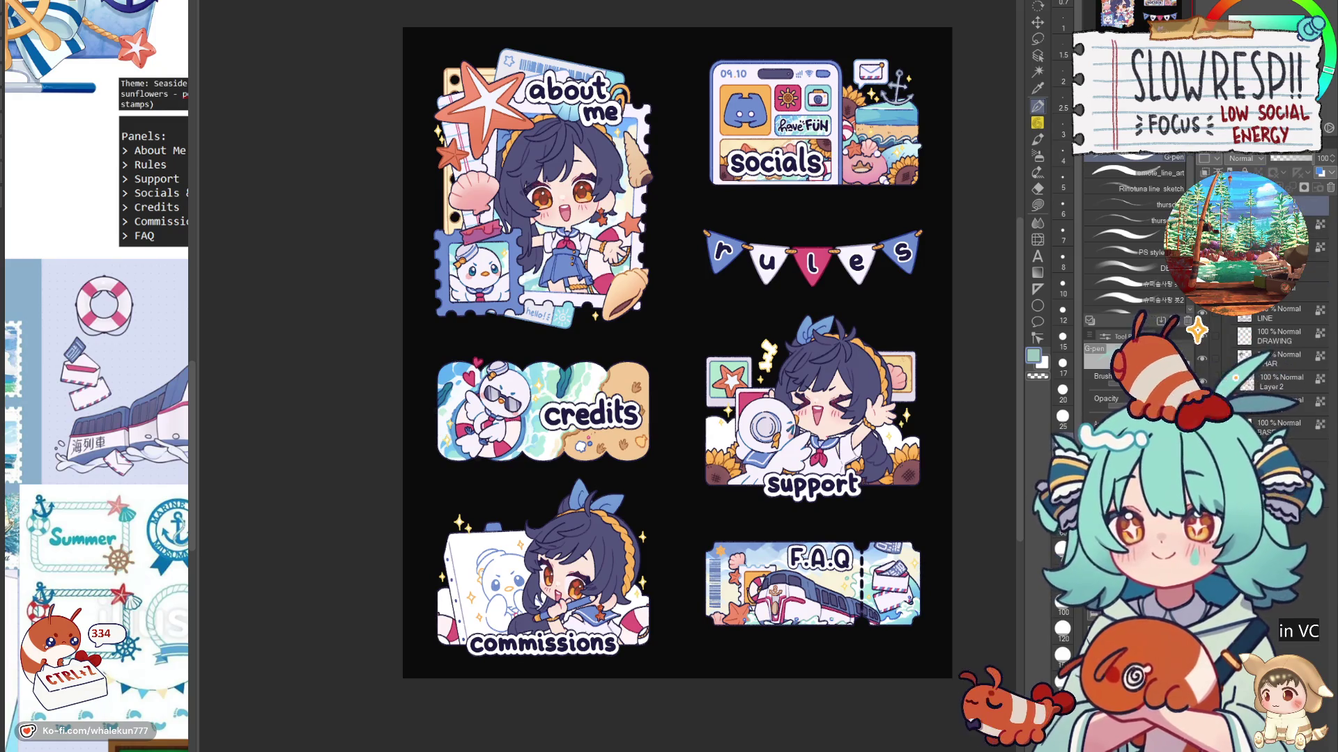
pyautogui.scroll(2, 677, 348)
pyautogui.scroll(1, 623, 375)
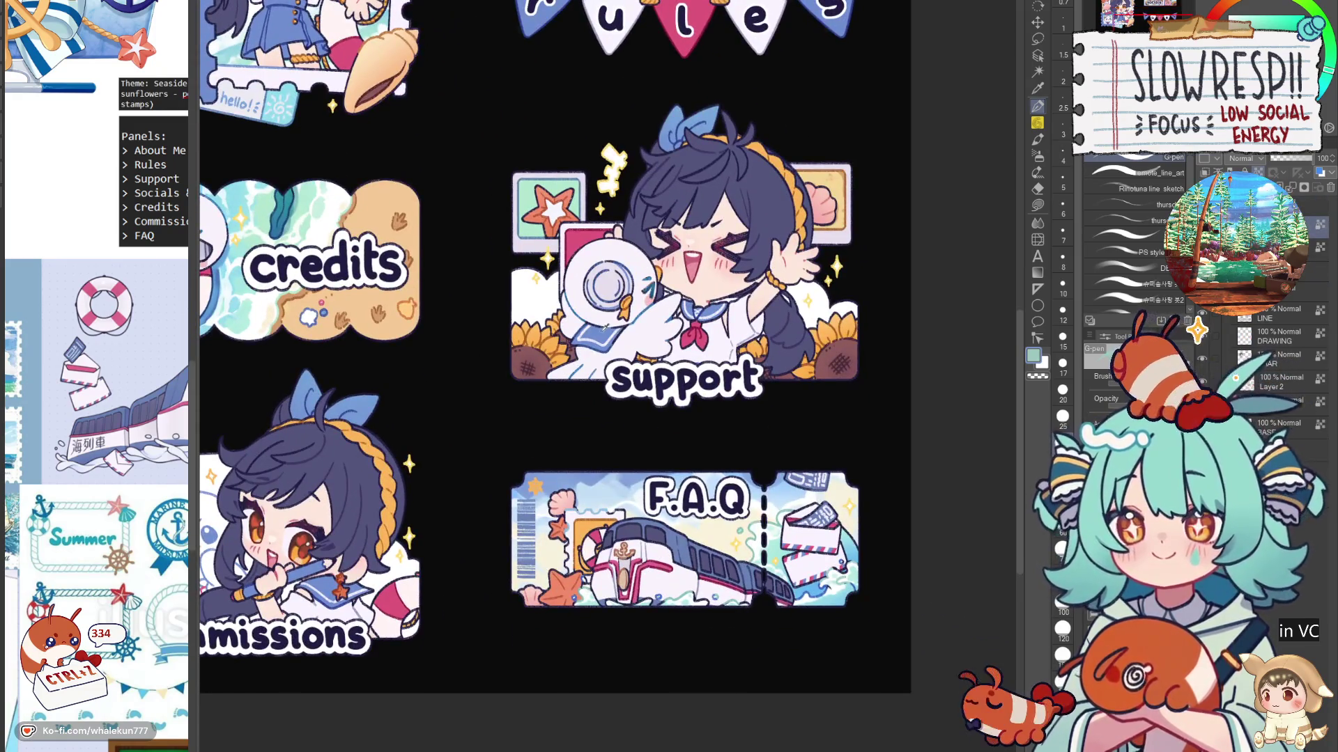
# Step: Shrink the brush to size 17 and sample the hair's dark slate blue for the F
pyautogui.scroll(1, 661, 482)
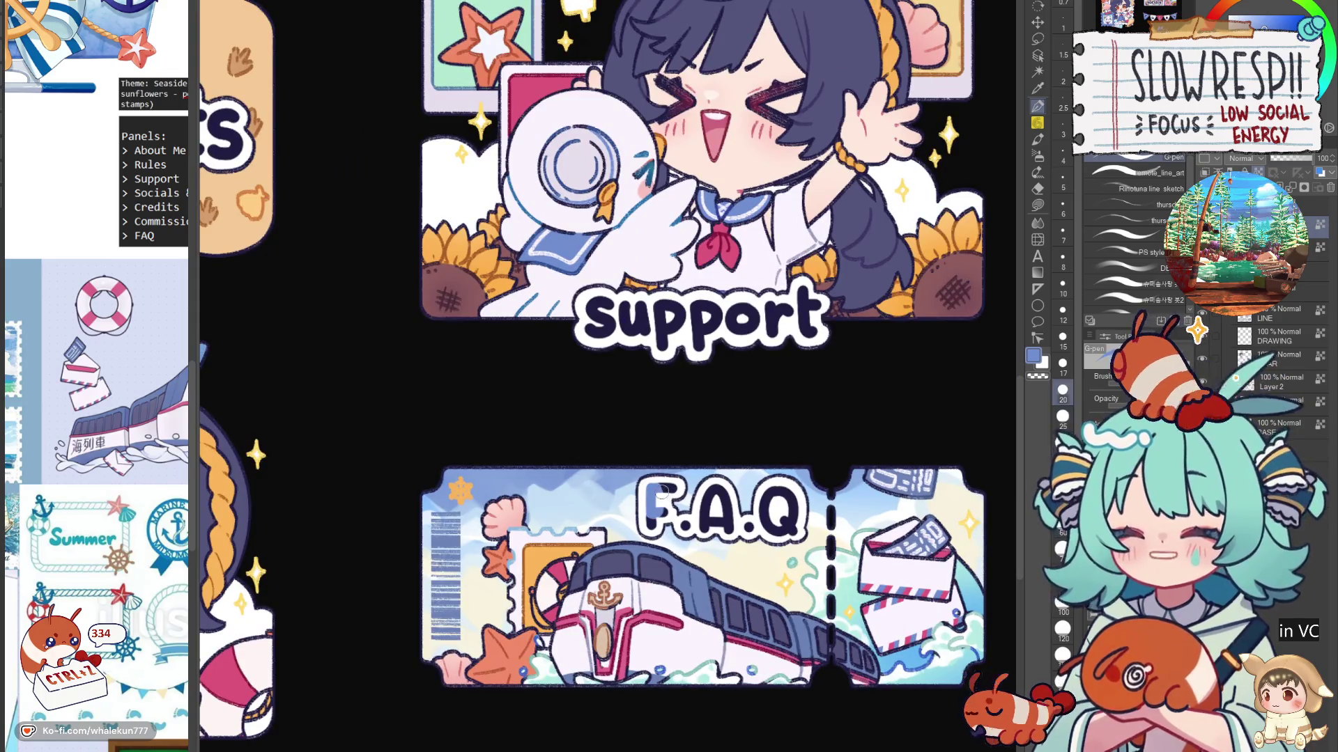
pyautogui.press('[')
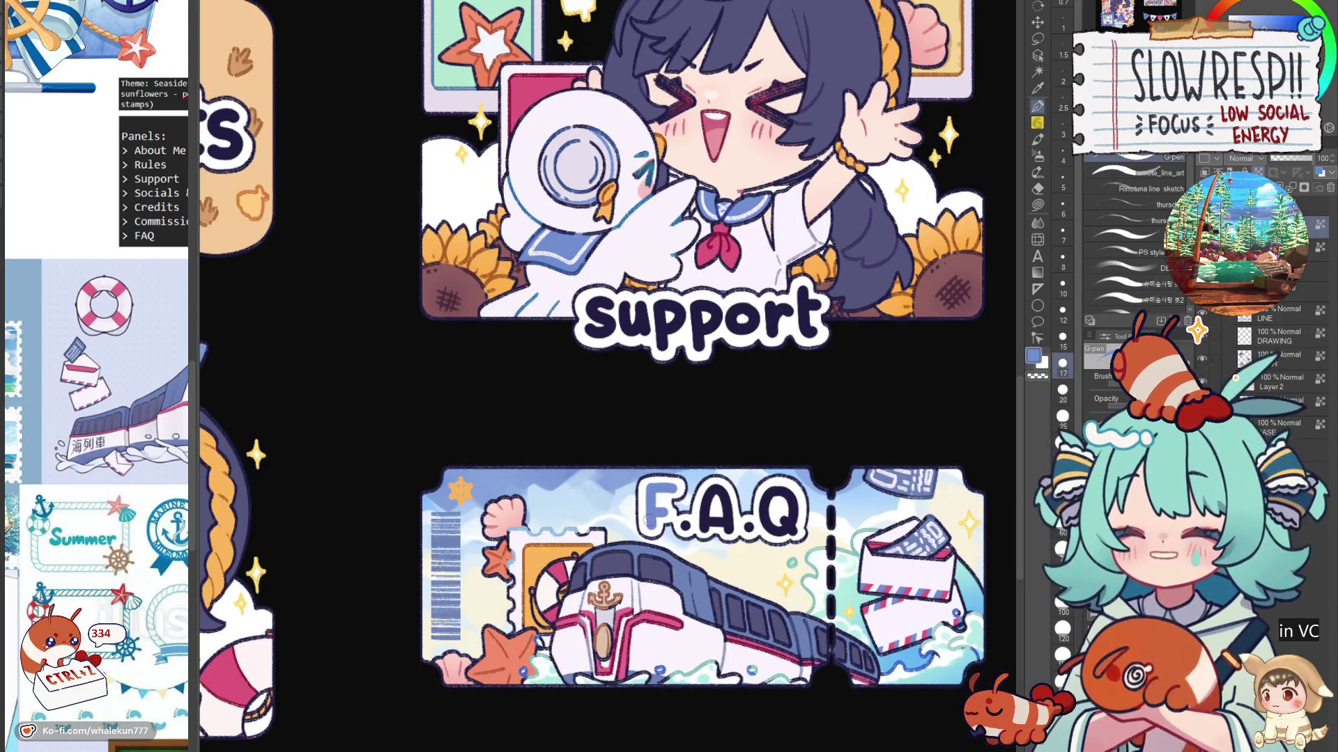
pyautogui.keyDown('alt'); pyautogui.click(857, 217); pyautogui.keyUp('alt')
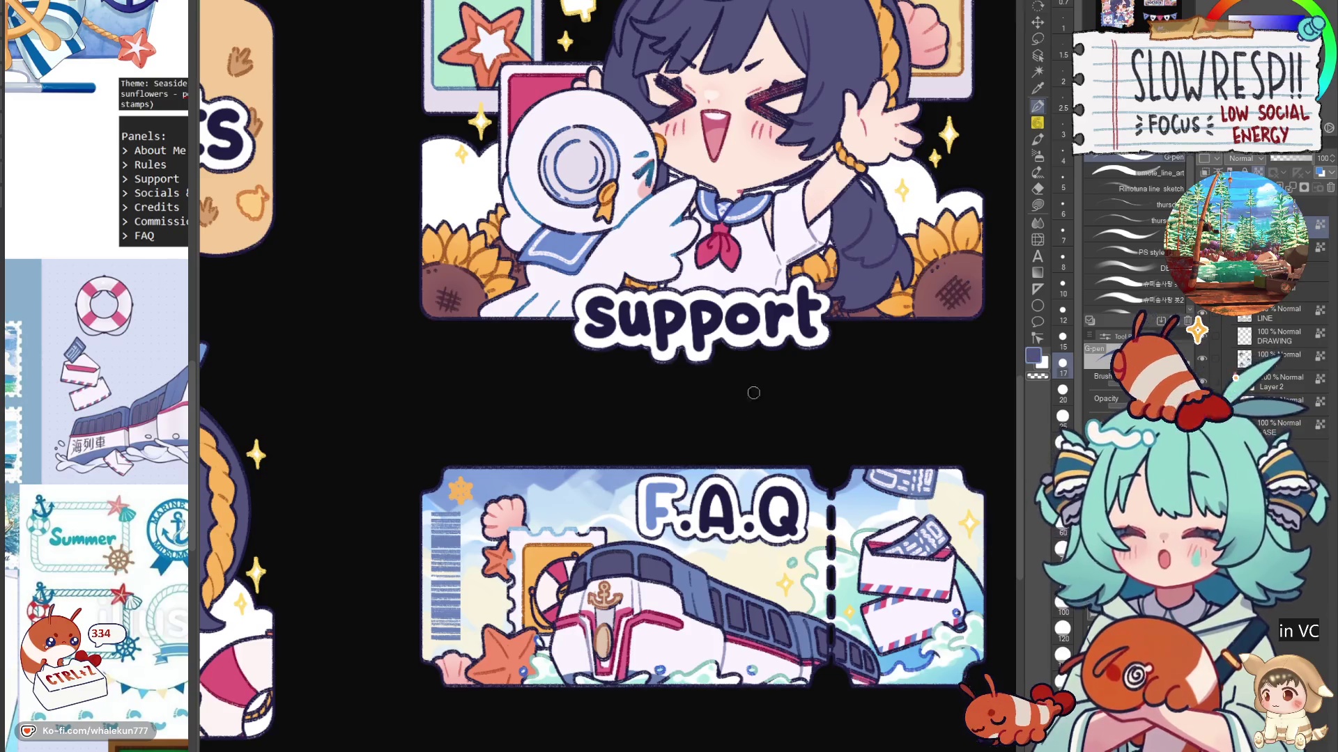
pyautogui.moveTo(739, 453); pyautogui.dragTo(705, 526)
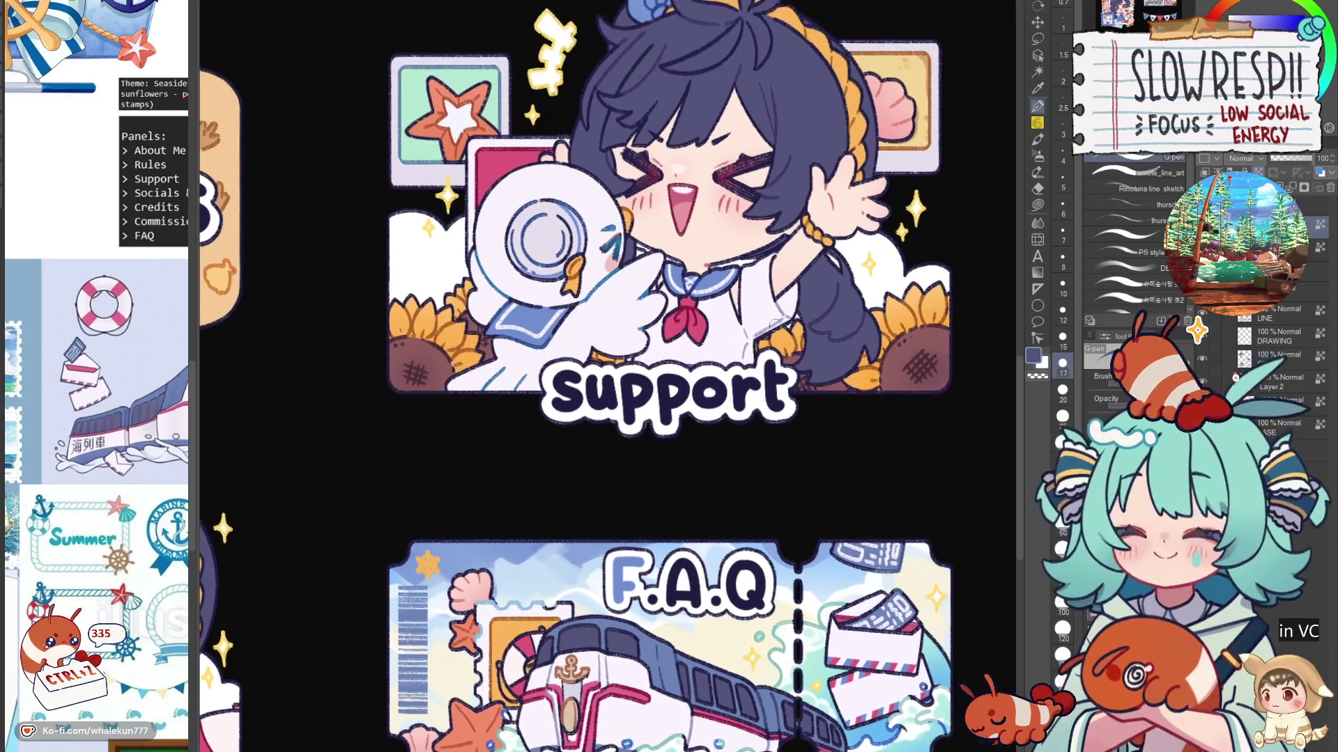
# Step: Paint the A of F.A.Q pink and sample sunflower orange for the Q
pyautogui.keyDown('alt'); pyautogui.click(704, 317); pyautogui.keyUp('alt')
pyautogui.moveTo(685, 571)
pyautogui.mouseDown()
pyautogui.moveTo(671, 608)
pyautogui.moveTo(686, 561)
pyautogui.moveTo(693, 585)
pyautogui.moveTo(748, 566)
pyautogui.moveTo(763, 592)
pyautogui.mouseUp()
pyautogui.keyDown('alt'); pyautogui.click(460, 325); pyautogui.keyUp('alt')
pyautogui.scroll(-5, 823, 514)
pyautogui.scroll(5, 823, 513)
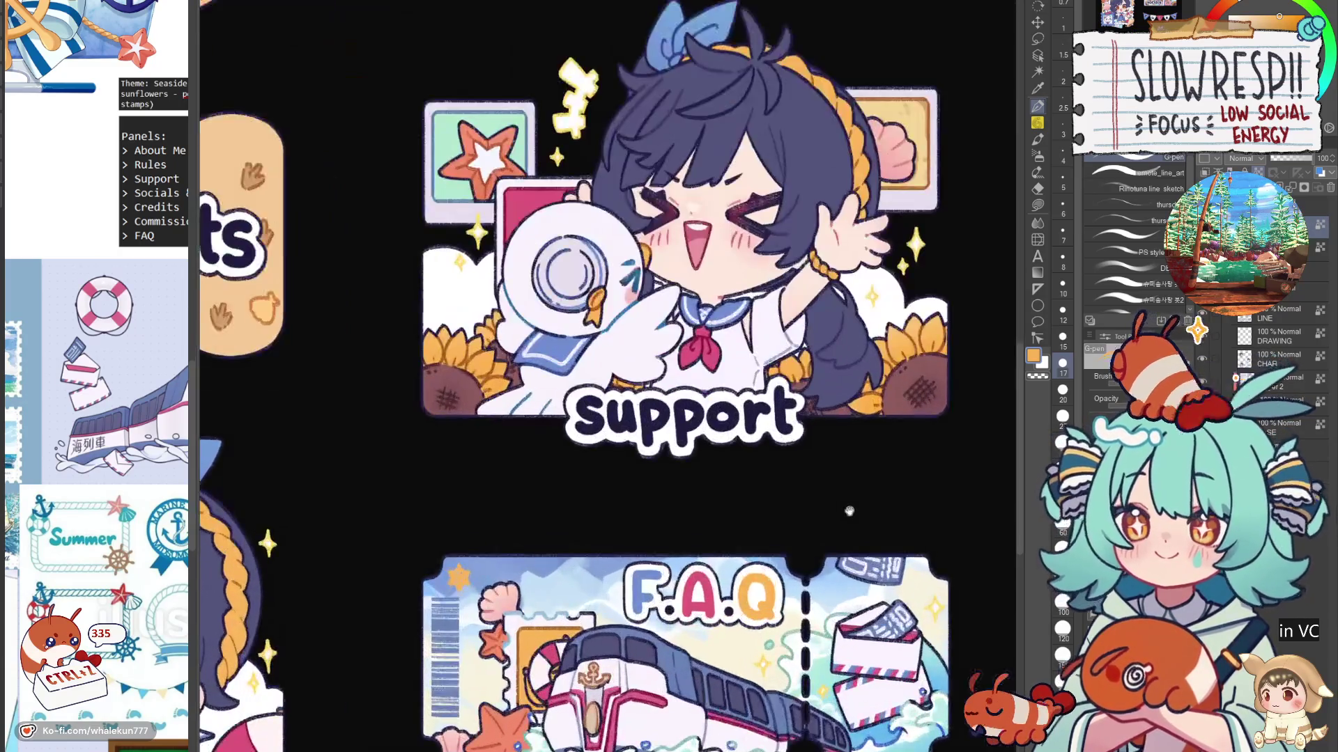
# Step: Sample dark navy, move over the support lettering and sample white and navy
pyautogui.keyDown('alt'); pyautogui.click(694, 584); pyautogui.keyUp('alt')
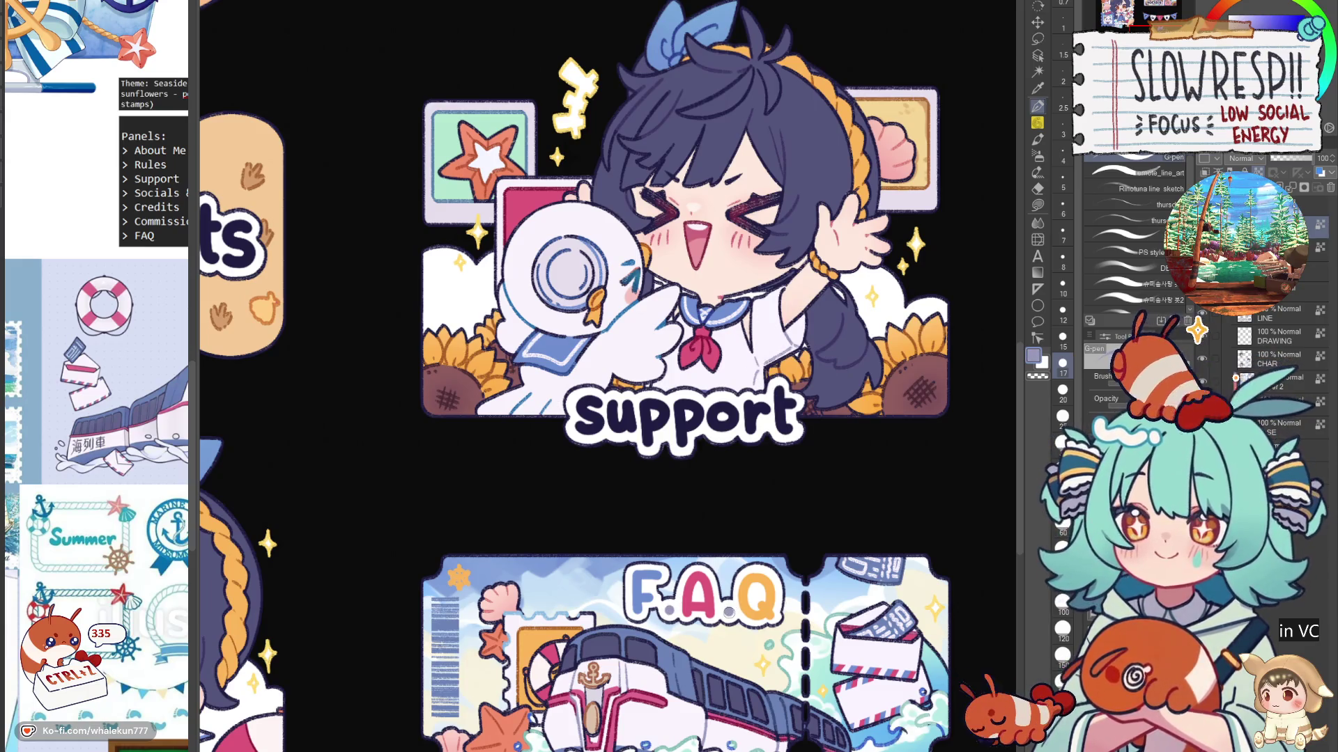
pyautogui.scroll(-5, 809, 545)
pyautogui.scroll(5, 815, 526)
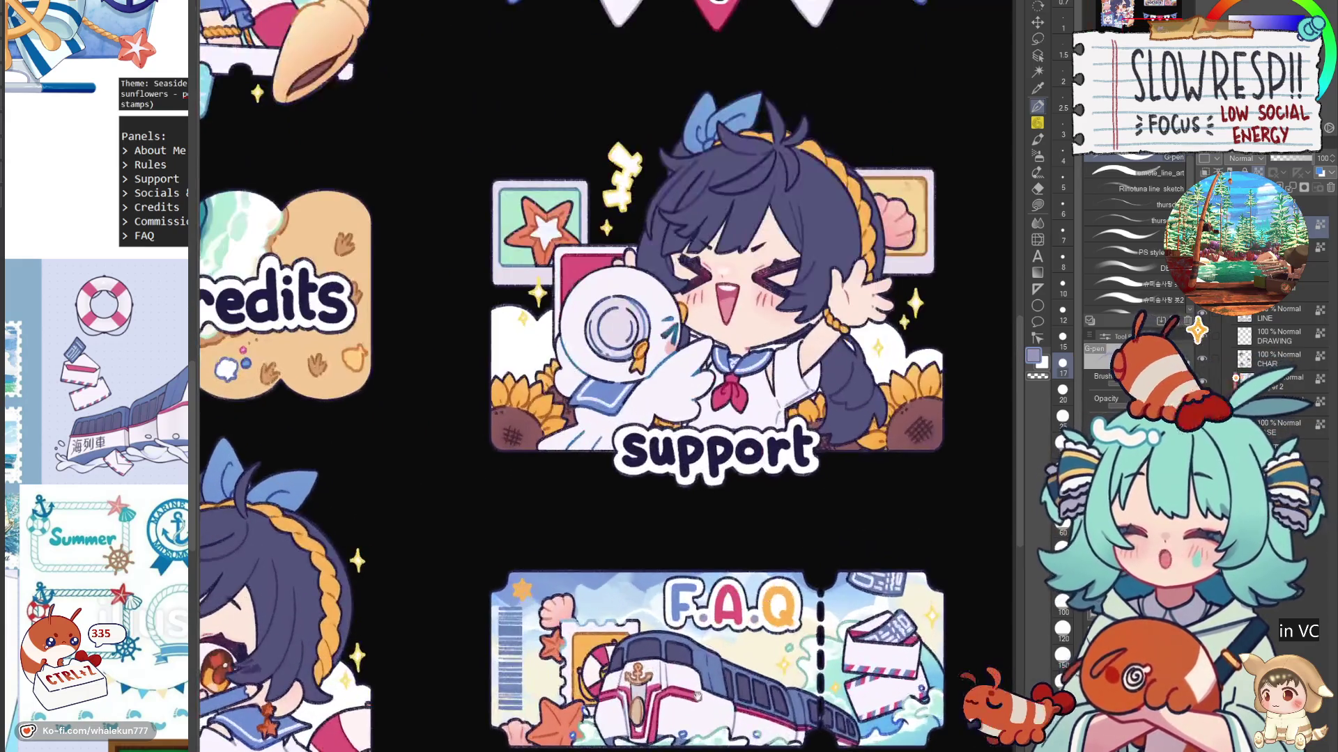
pyautogui.scroll(2, 696, 695)
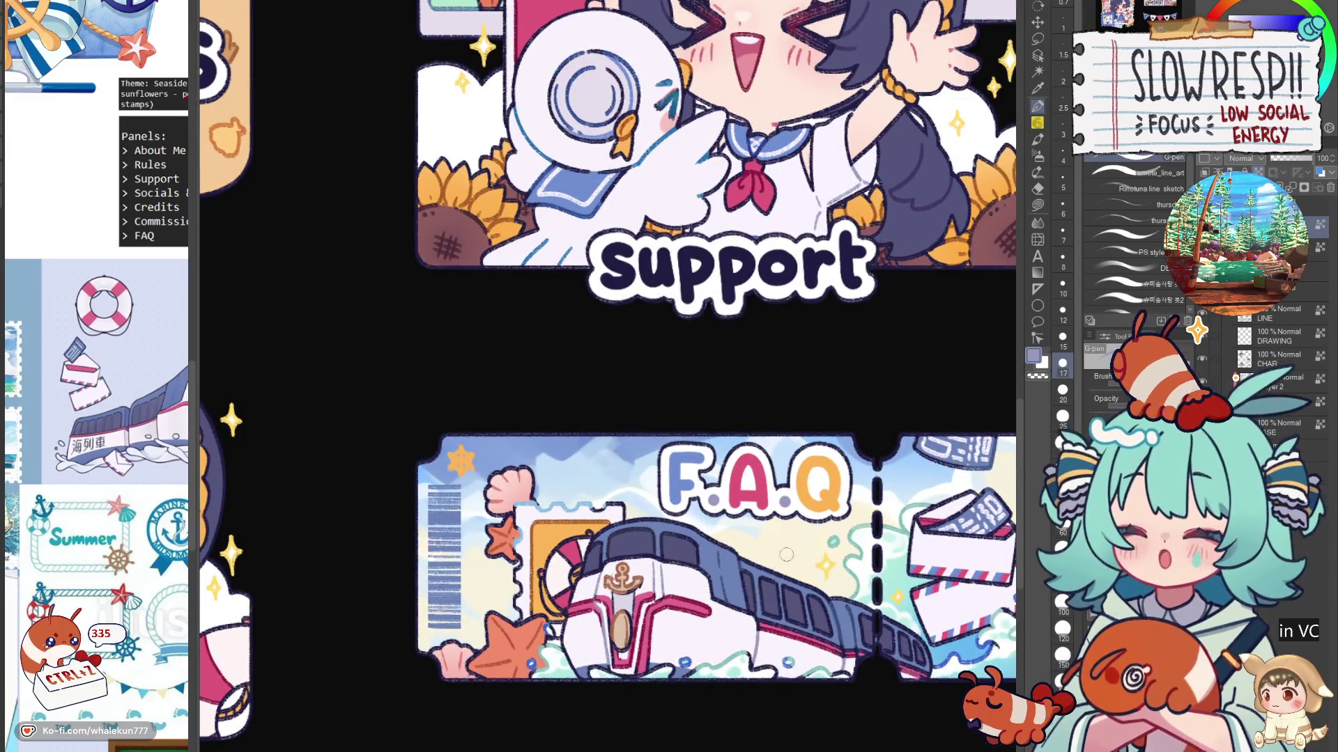
pyautogui.moveTo(799, 541); pyautogui.dragTo(768, 625)
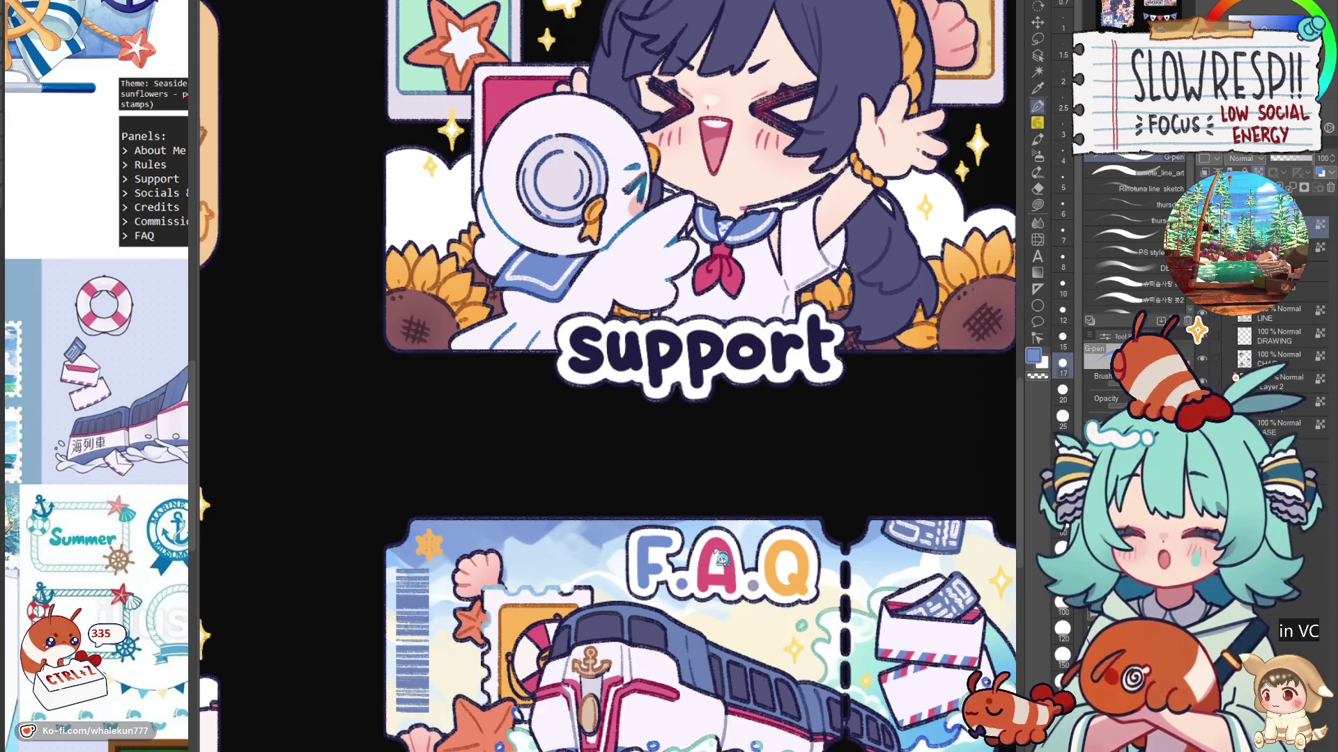
pyautogui.keyDown('alt'); pyautogui.click(826, 341); pyautogui.keyUp('alt')
pyautogui.keyDown('alt'); pyautogui.click(834, 183); pyautogui.keyUp('alt')
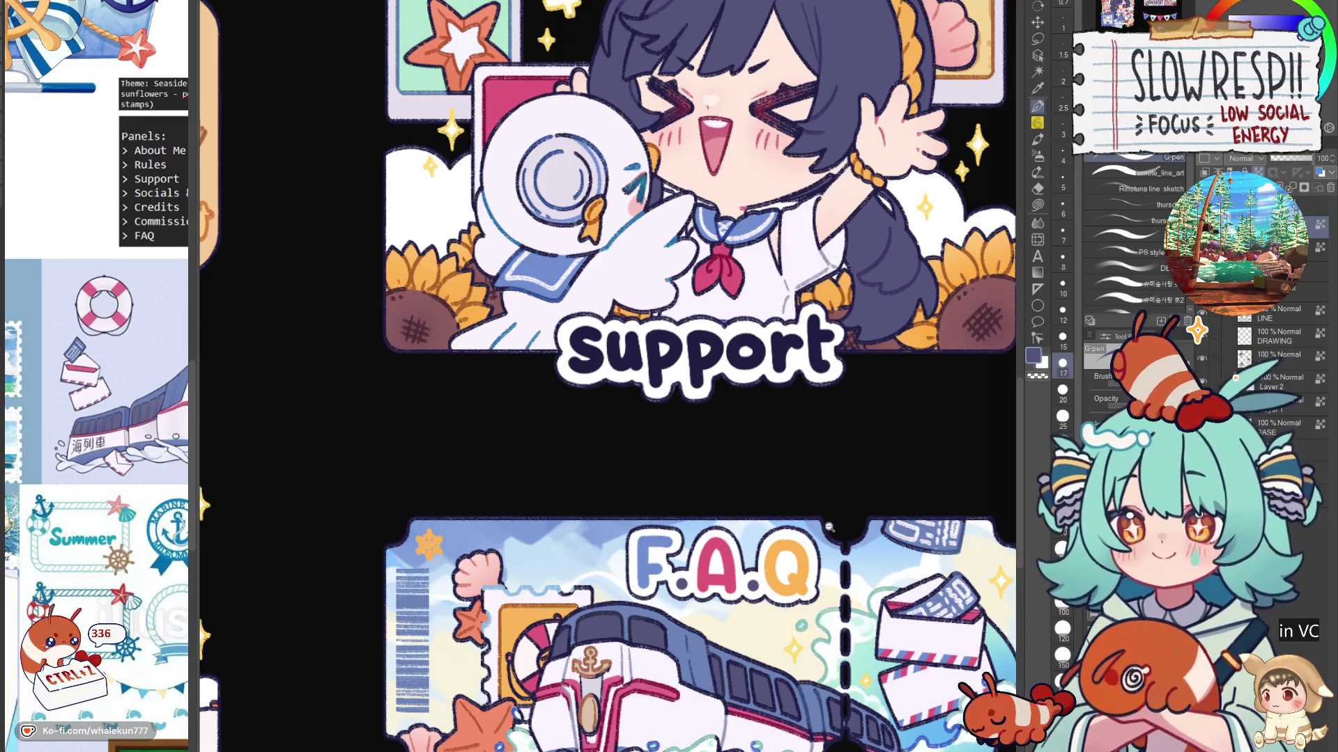
# Step: Undo the last stroke and pick pink for the support lettering
pyautogui.scroll(-4, 829, 527)
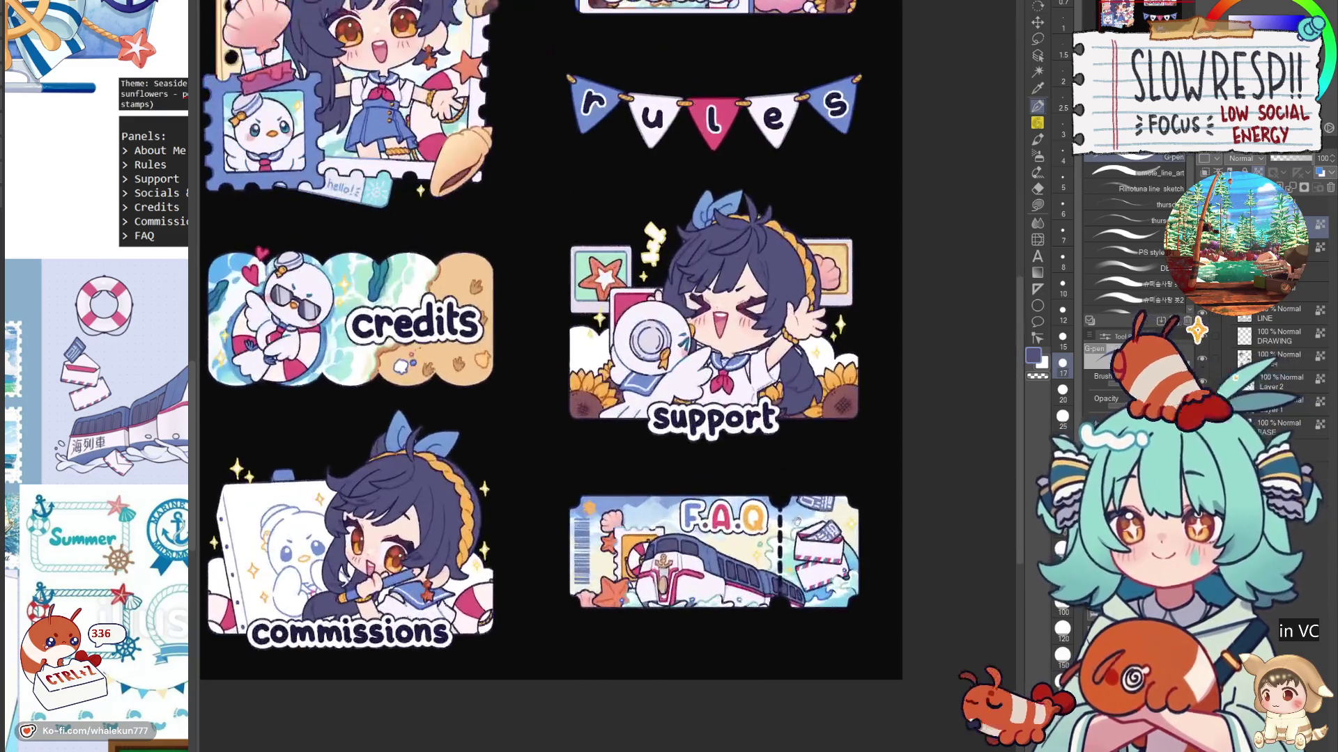
pyautogui.scroll(4, 701, 484)
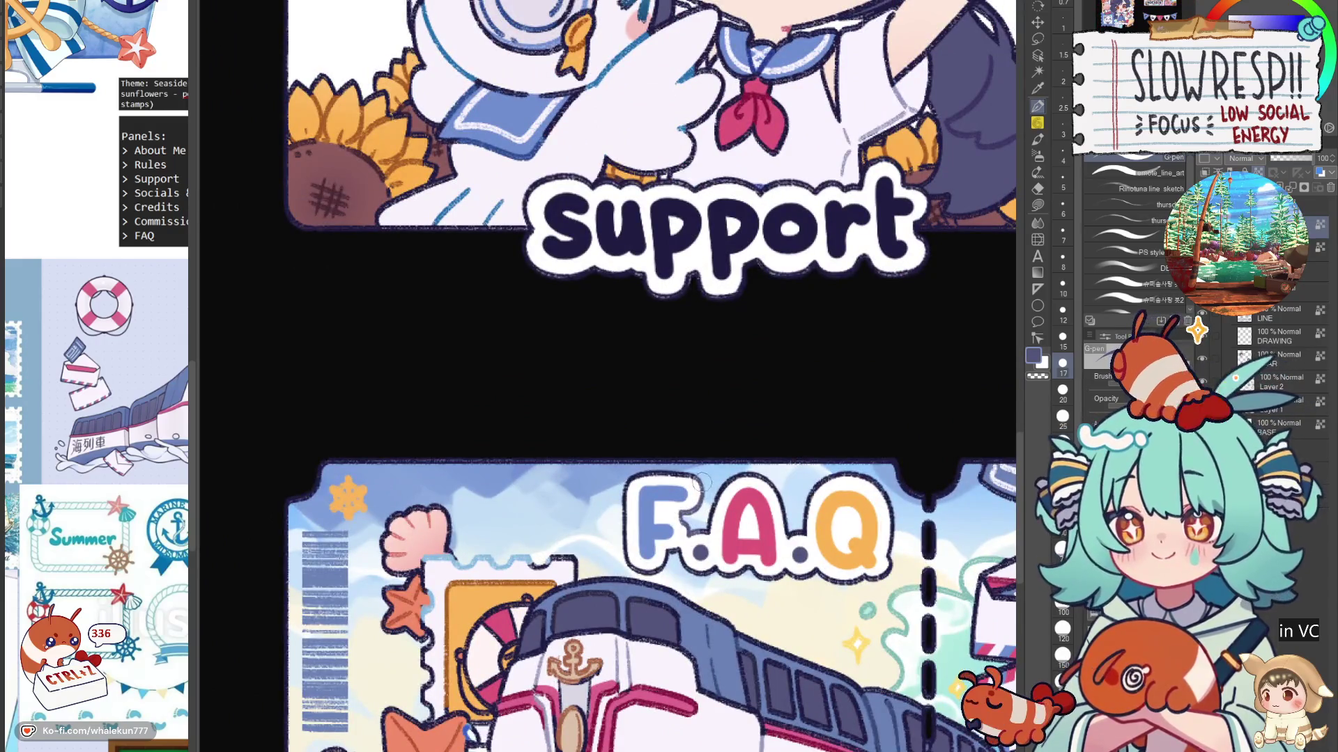
pyautogui.hotkey('ctrl', 'z')
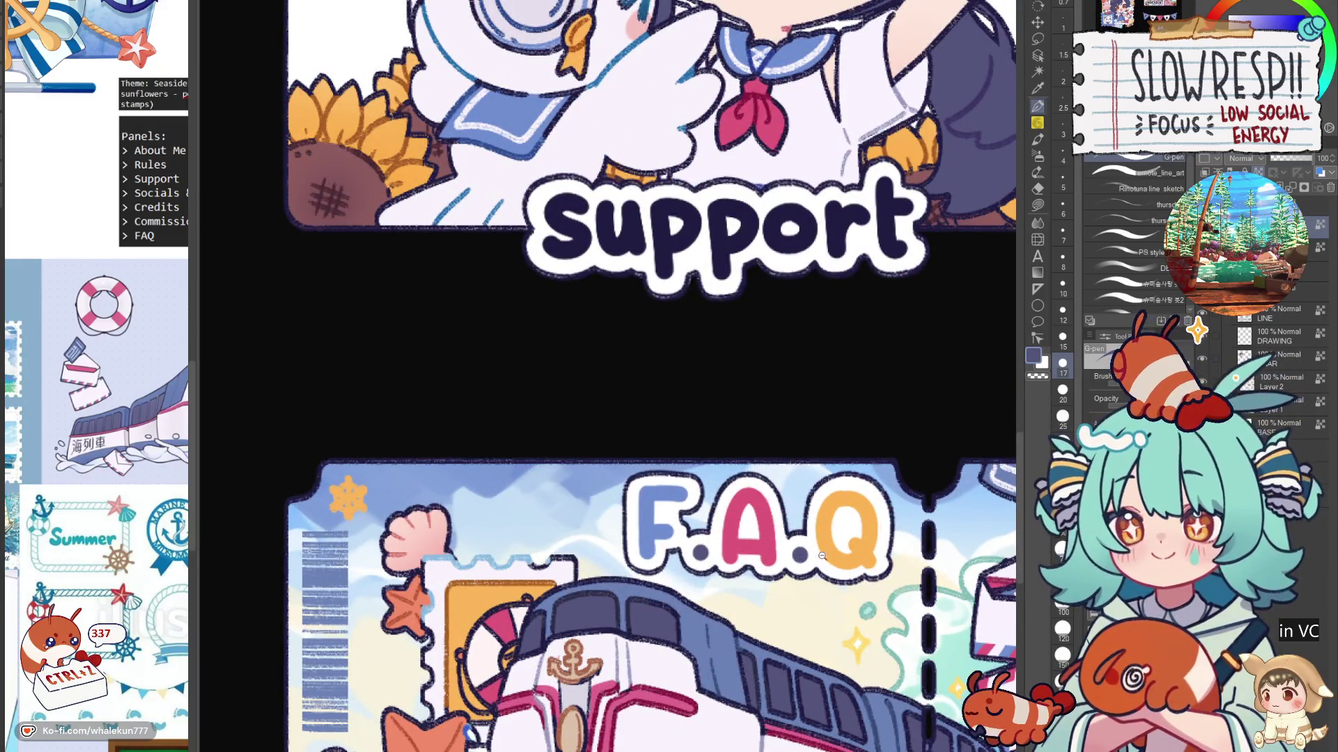
pyautogui.scroll(-4, 822, 555)
pyautogui.scroll(3, 700, 400)
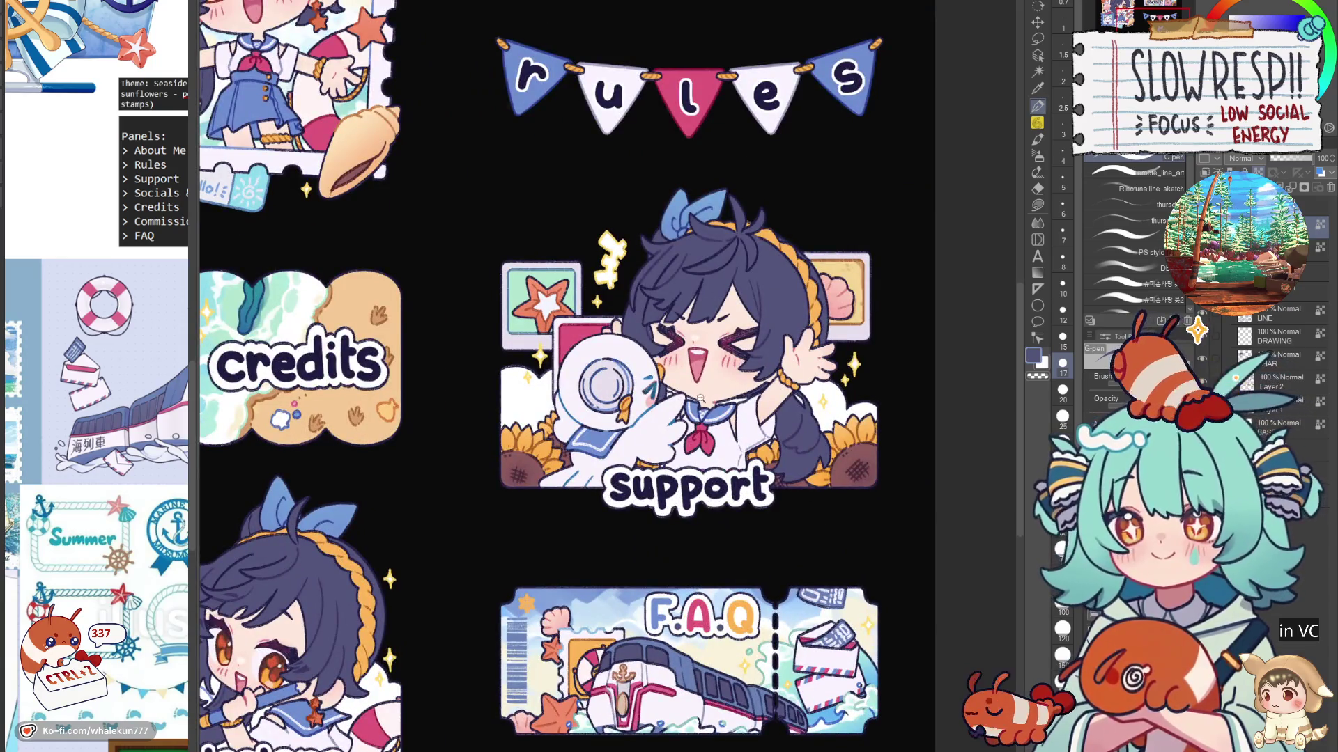
pyautogui.scroll(2, 700, 398)
pyautogui.keyDown('alt'); pyautogui.click(690, 481); pyautogui.keyUp('alt')
# Step: Paint the u of support pink and the o orange, enlarging the brush to 20
pyautogui.moveTo(582, 547); pyautogui.dragTo(609, 585)
pyautogui.keyDown('alt'); pyautogui.click(819, 501); pyautogui.keyUp('alt')
pyautogui.moveTo(725, 554)
pyautogui.mouseDown()
pyautogui.moveTo(718, 566)
pyautogui.moveTo(740, 557)
pyautogui.mouseUp()
pyautogui.press(']')
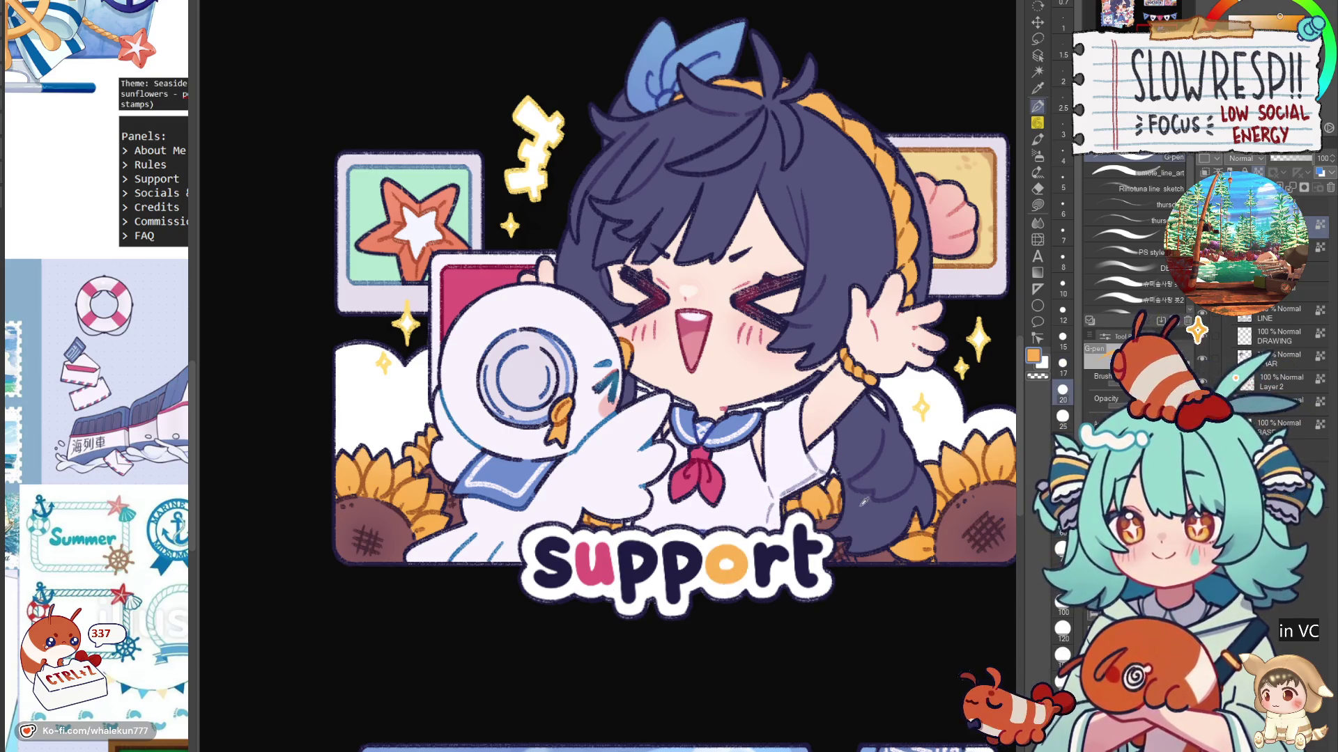
# Step: Paint the first p of support navy and the s light blue
pyautogui.keyDown('alt'); pyautogui.click(850, 481); pyautogui.keyUp('alt')
pyautogui.moveTo(637, 554)
pyautogui.mouseDown()
pyautogui.moveTo(627, 605)
pyautogui.moveTo(636, 556)
pyautogui.moveTo(673, 592)
pyautogui.moveTo(696, 557)
pyautogui.moveTo(689, 578)
pyautogui.mouseUp()
pyautogui.keyDown('alt'); pyautogui.click(693, 488); pyautogui.keyUp('alt')
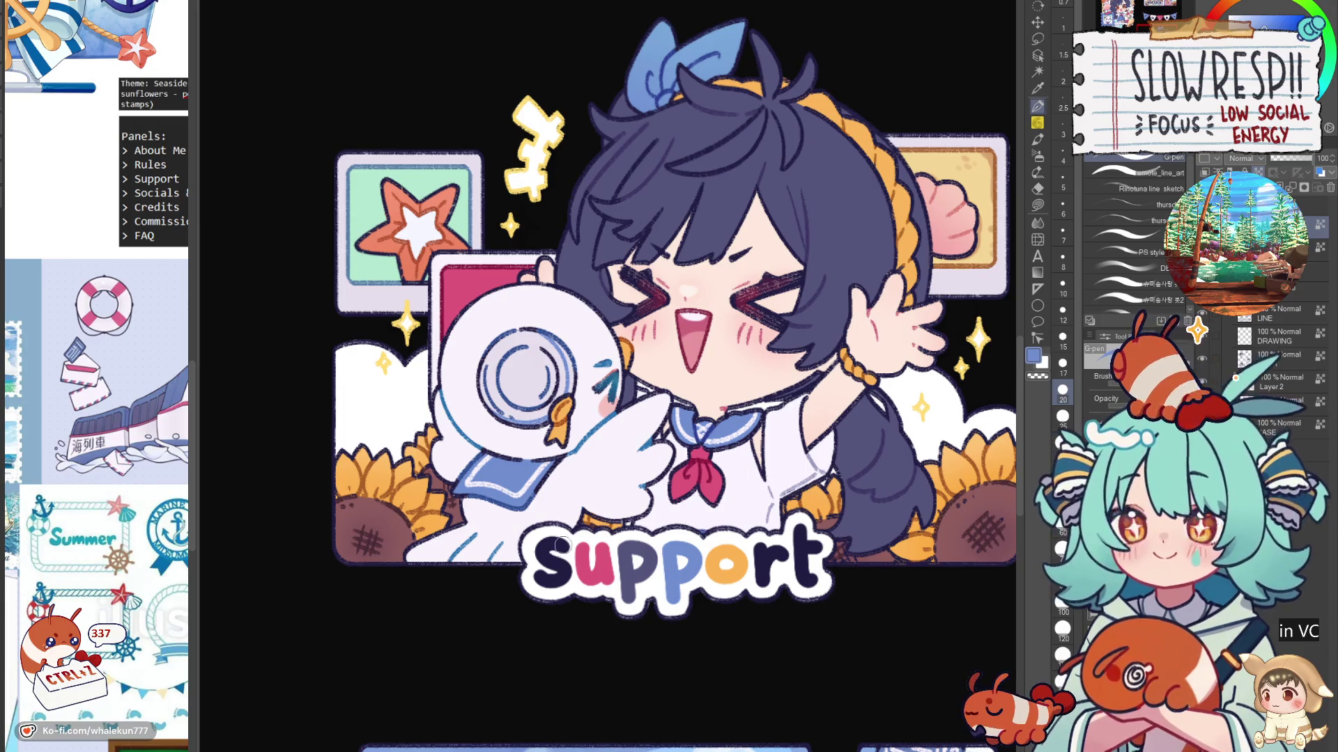
pyautogui.moveTo(568, 543)
pyautogui.mouseDown()
pyautogui.moveTo(540, 550)
pyautogui.moveTo(568, 573)
pyautogui.moveTo(536, 584)
pyautogui.mouseUp()
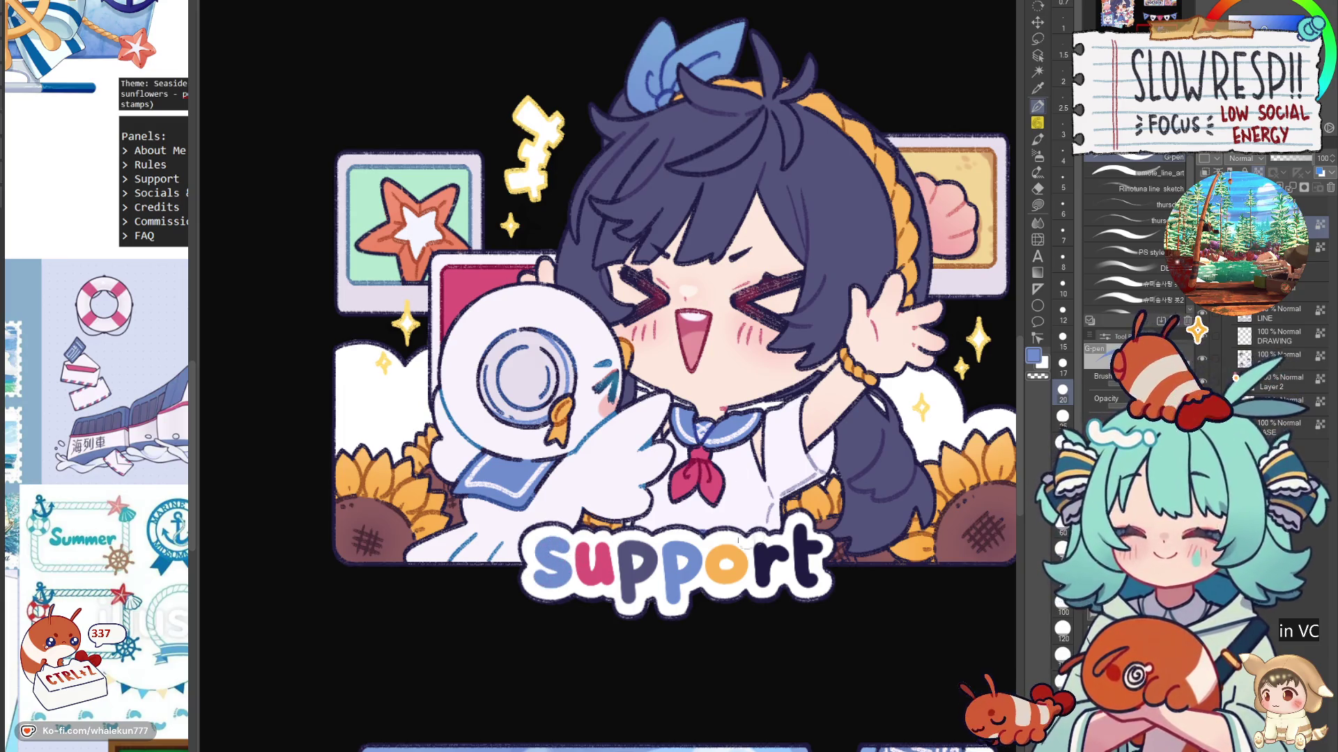
# Step: Paint the t of support pink and sample the orange from its o
pyautogui.keyDown('alt'); pyautogui.click(625, 561); pyautogui.keyUp('alt')
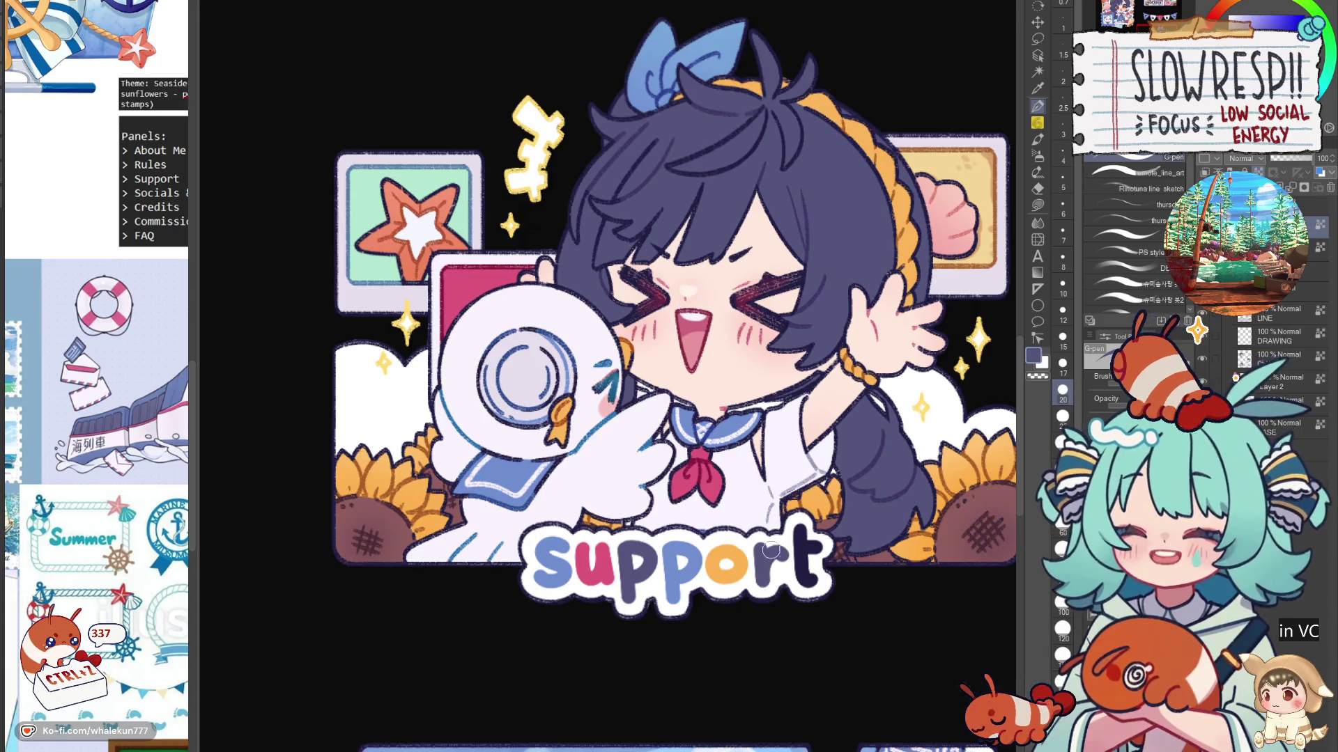
pyautogui.keyDown('alt'); pyautogui.click(606, 571); pyautogui.keyUp('alt')
pyautogui.moveTo(787, 531)
pyautogui.mouseDown()
pyautogui.moveTo(801, 536)
pyautogui.moveTo(808, 591)
pyautogui.moveTo(812, 551)
pyautogui.moveTo(815, 576)
pyautogui.mouseUp()
pyautogui.keyDown('alt'); pyautogui.click(720, 566); pyautogui.keyUp('alt')
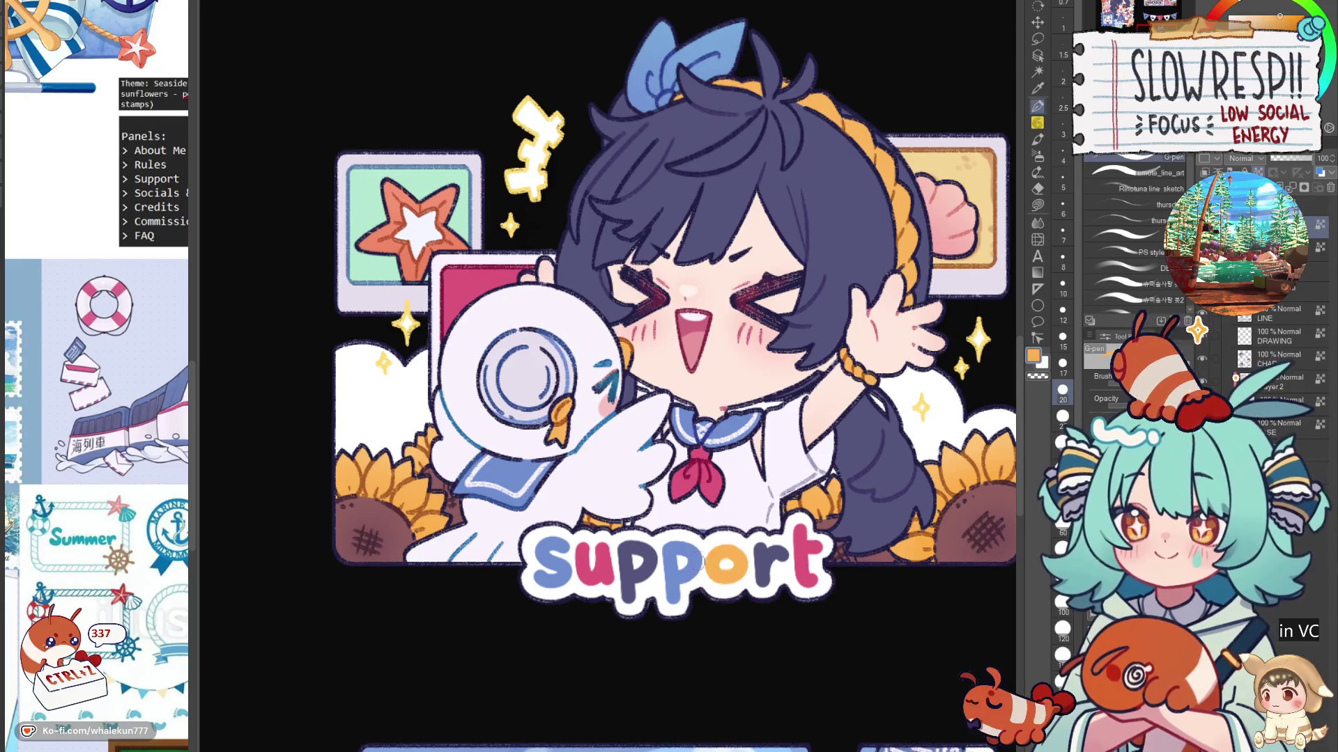
pyautogui.scroll(-3, 658, 428)
pyautogui.scroll(3, 658, 428)
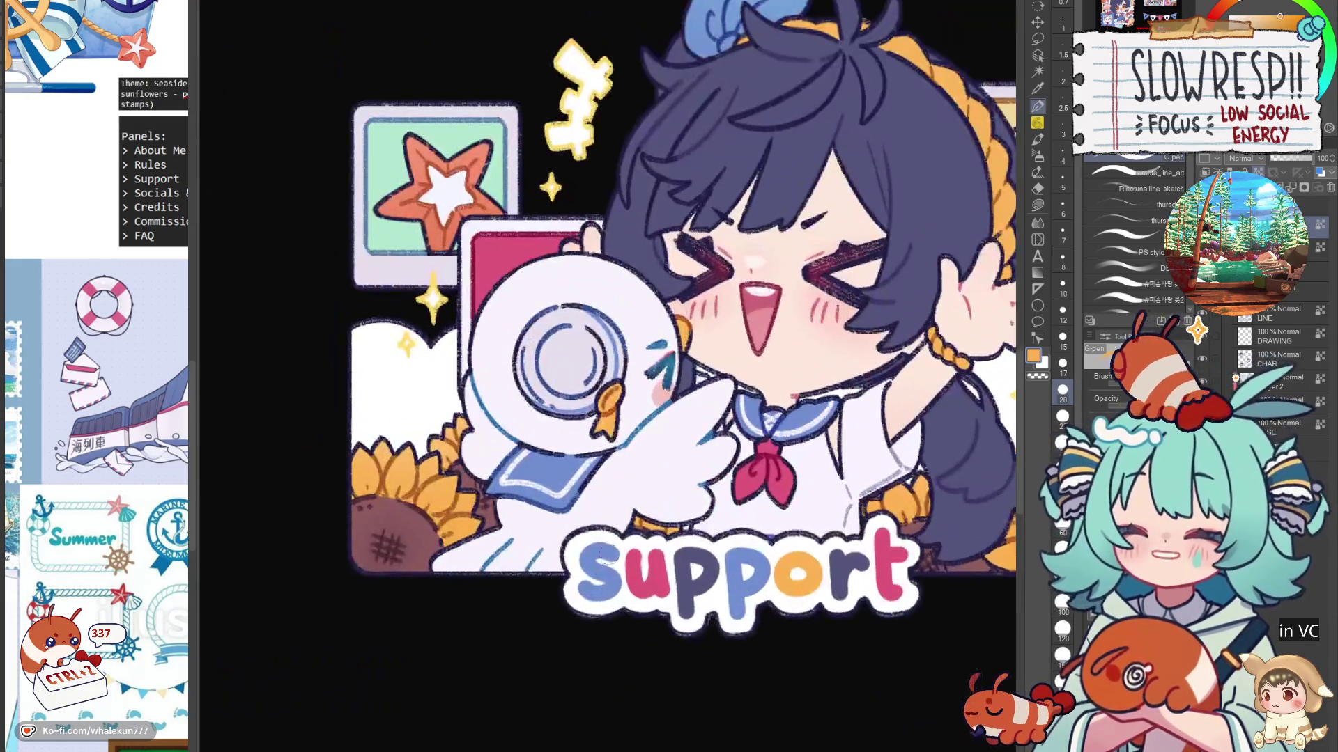
pyautogui.scroll(-5, 853, 489)
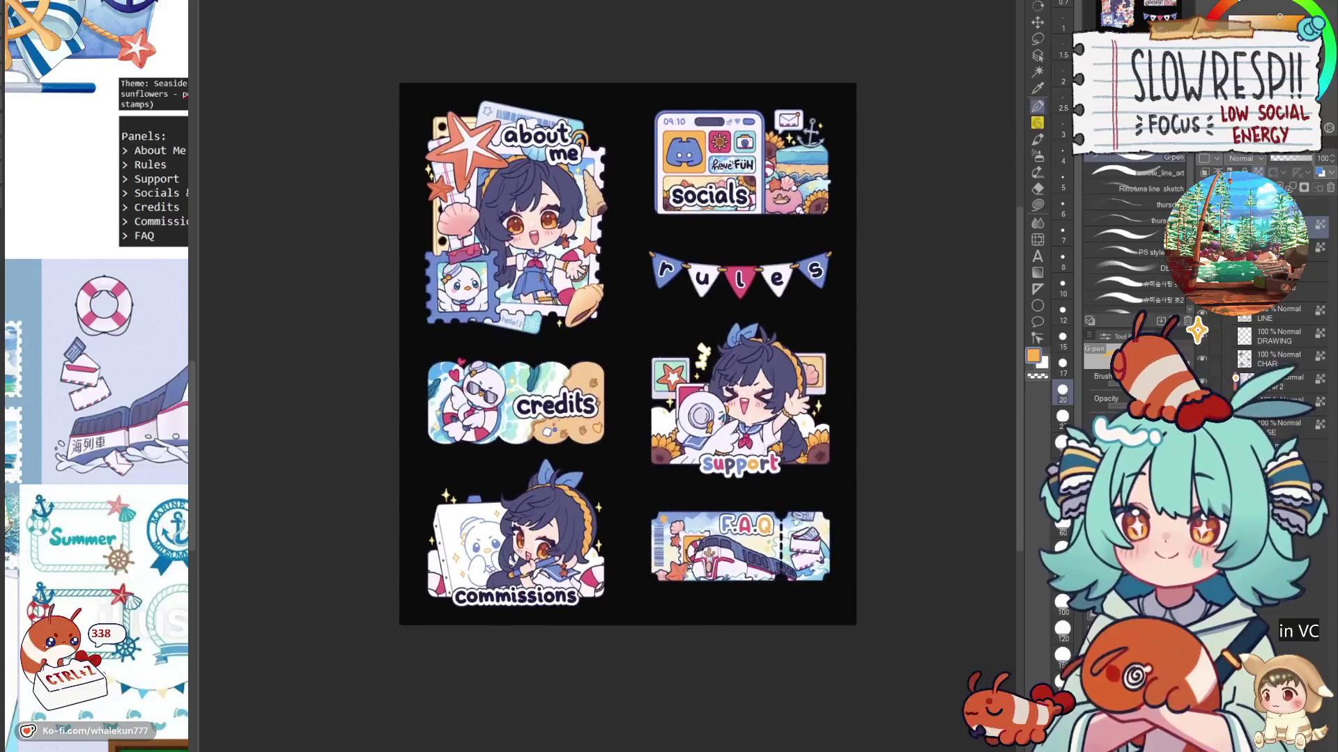
# Step: Paint the second o of Commissions light blue
pyautogui.scroll(2, 794, 497)
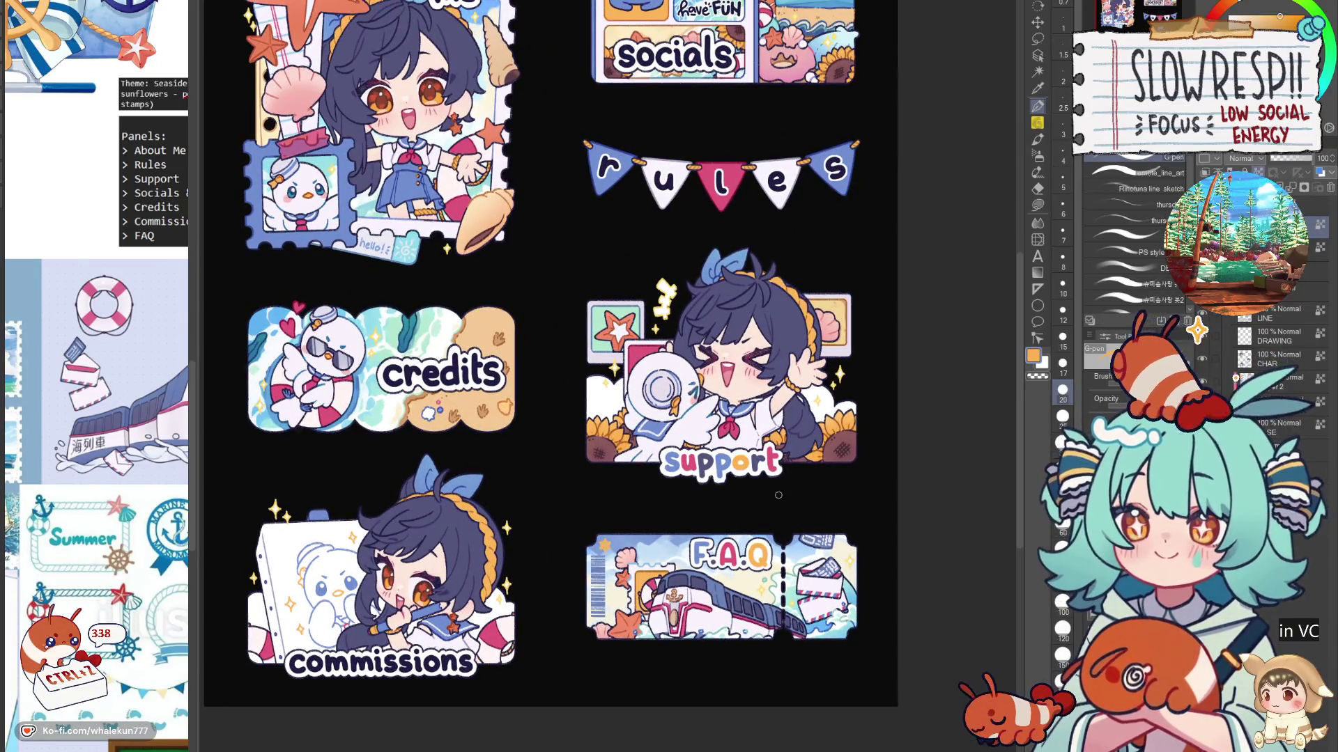
pyautogui.scroll(3, 778, 495)
pyautogui.scroll(-5, 722, 555)
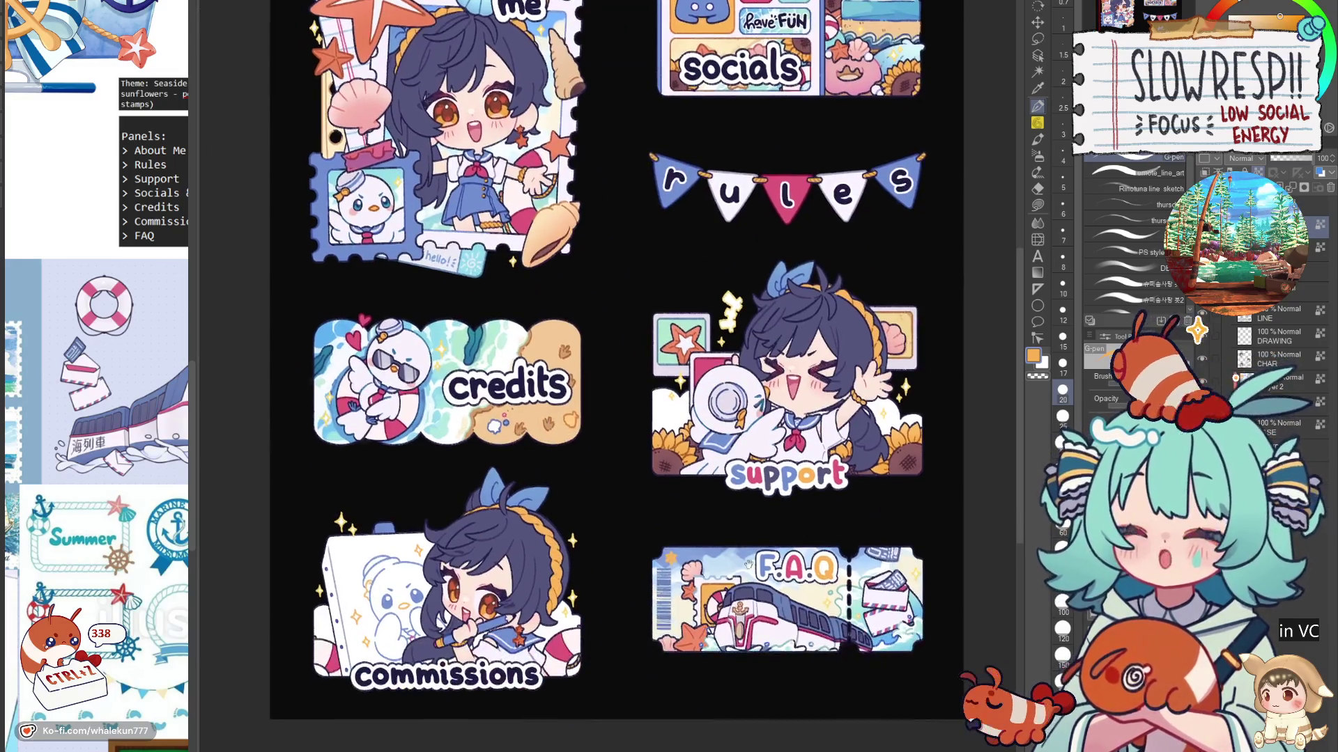
pyautogui.scroll(3, 669, 570)
pyautogui.keyDown('alt'); pyautogui.click(689, 481); pyautogui.keyUp('alt')
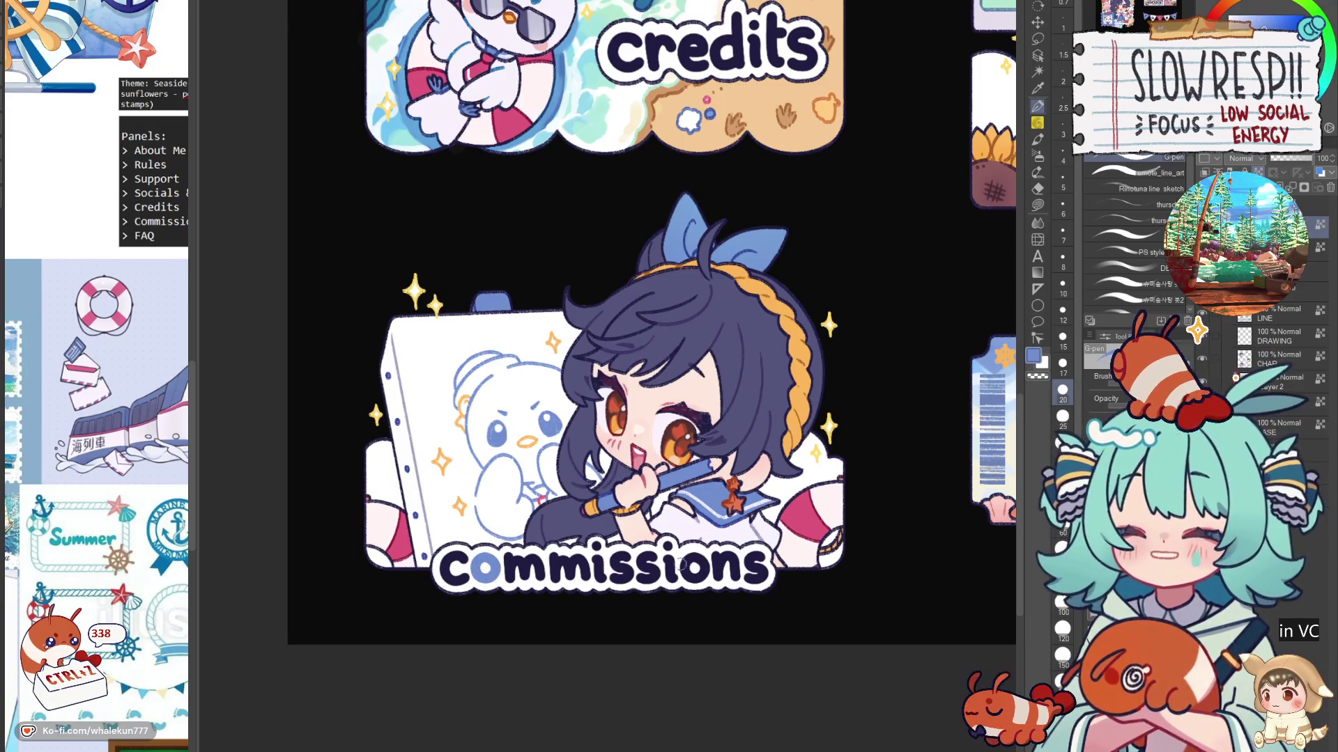
pyautogui.moveTo(681, 566); pyautogui.dragTo(697, 568)
# Step: Undo an orange stroke and paint both i's of Commissions pink-red from the lifebuoy
pyautogui.keyDown('alt'); pyautogui.click(591, 507); pyautogui.keyUp('alt')
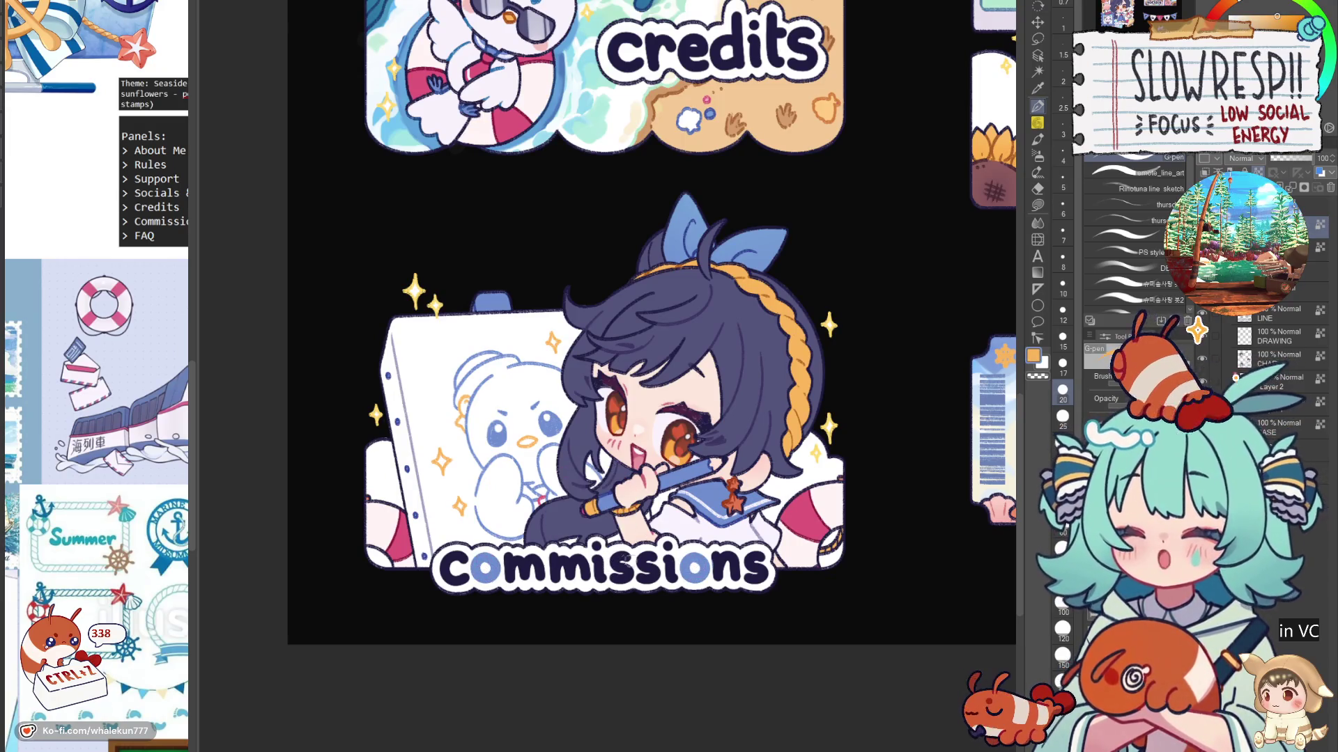
pyautogui.hotkey('ctrl', 'z')
pyautogui.hotkey('ctrl', 'z')
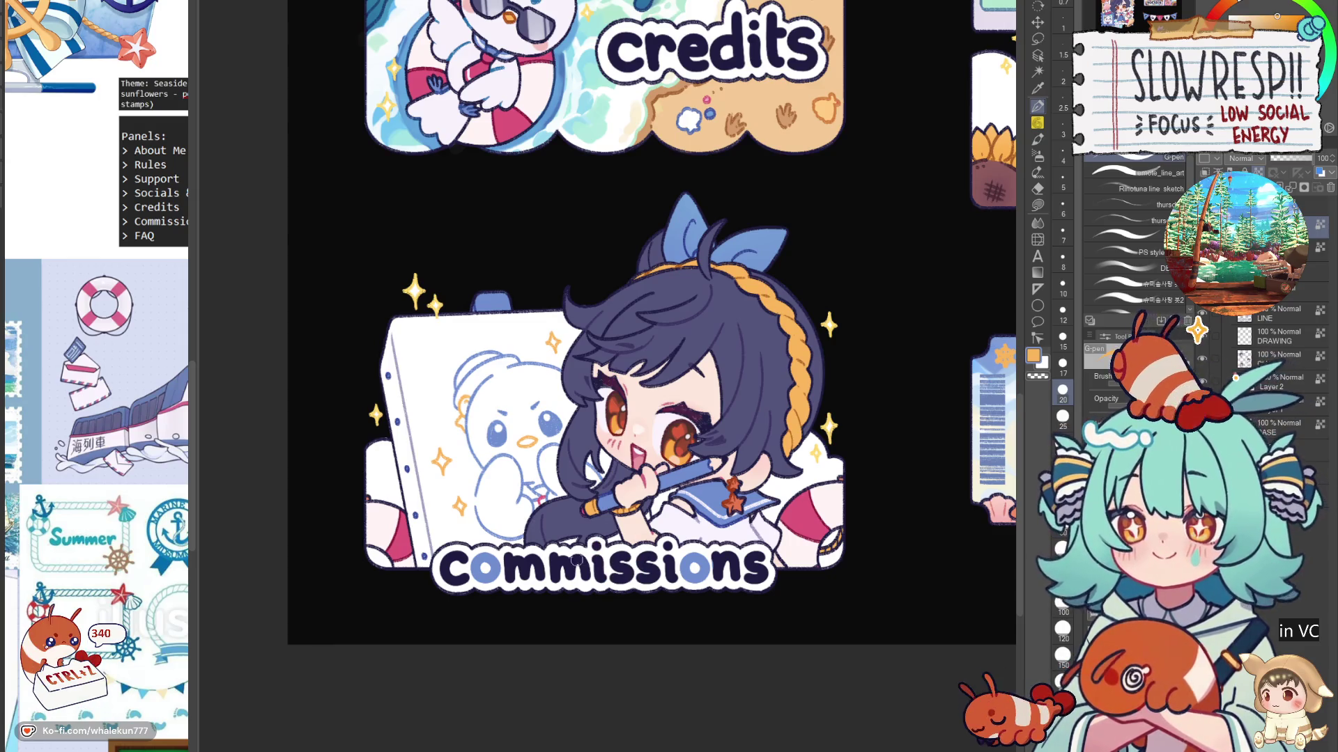
pyautogui.keyDown('alt'); pyautogui.click(805, 516); pyautogui.keyUp('alt')
pyautogui.moveTo(595, 566)
pyautogui.mouseDown()
pyautogui.moveTo(596, 550)
pyautogui.moveTo(598, 573)
pyautogui.mouseUp()
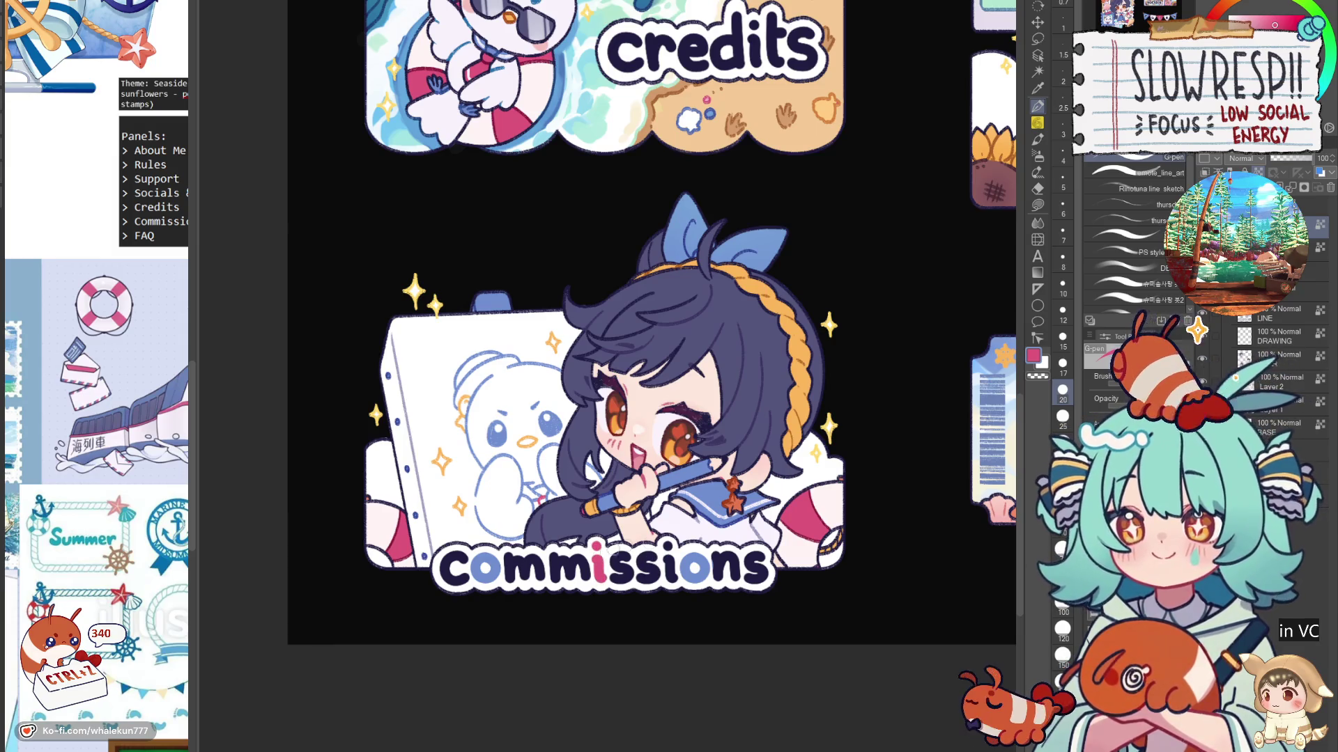
pyautogui.moveTo(667, 548); pyautogui.dragTo(670, 581)
# Step: Repaint the second i of Commissions orange and sample the hair's dark navy
pyautogui.keyDown('alt'); pyautogui.click(589, 508); pyautogui.keyUp('alt')
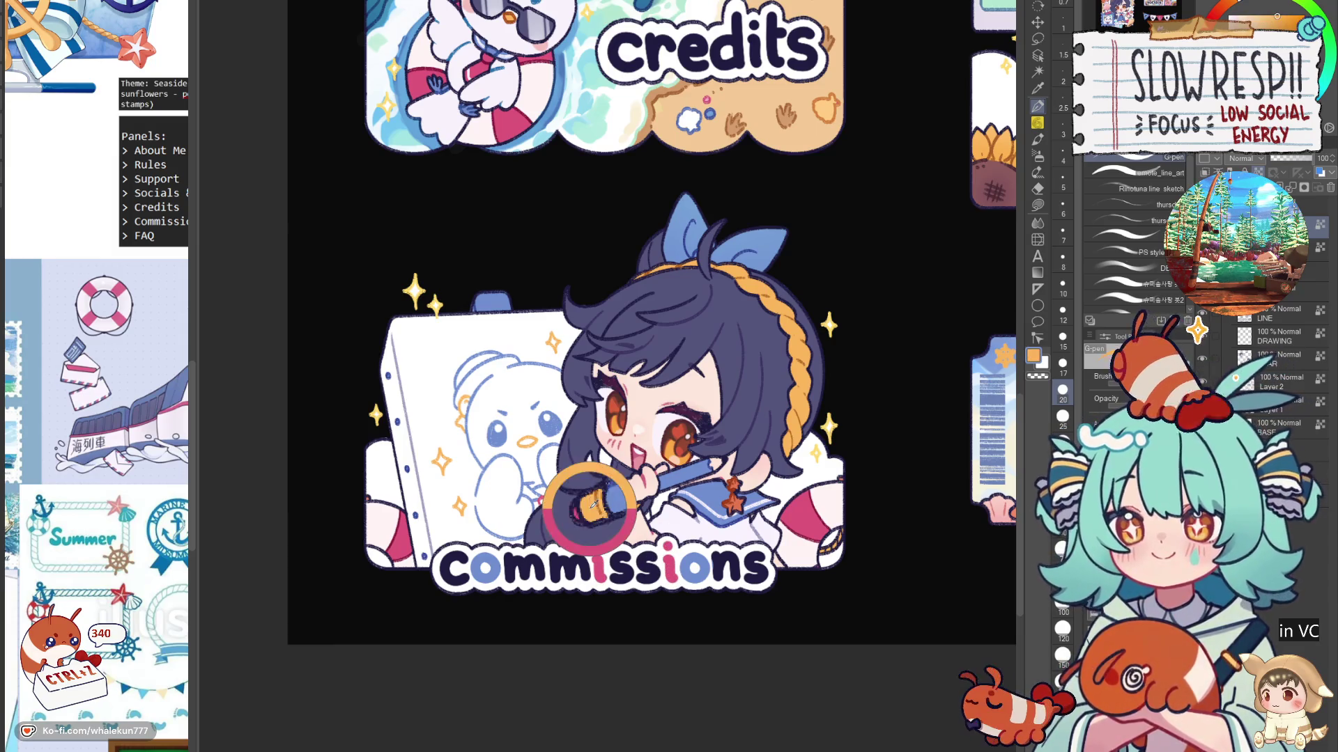
pyautogui.hotkey('ctrl', 'z')
pyautogui.moveTo(667, 547); pyautogui.dragTo(669, 572)
pyautogui.scroll(-5, 761, 519)
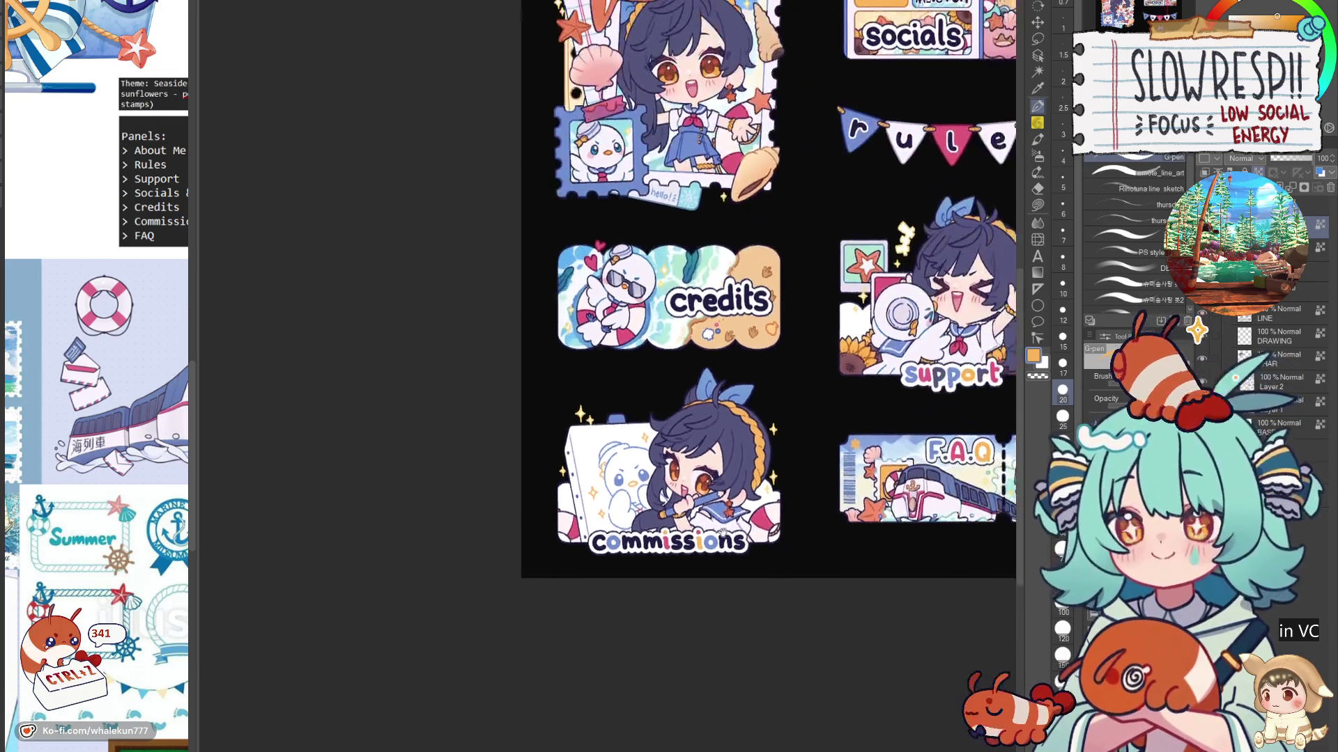
pyautogui.scroll(4, 674, 522)
pyautogui.keyDown('alt'); pyautogui.click(684, 432); pyautogui.keyUp('alt')
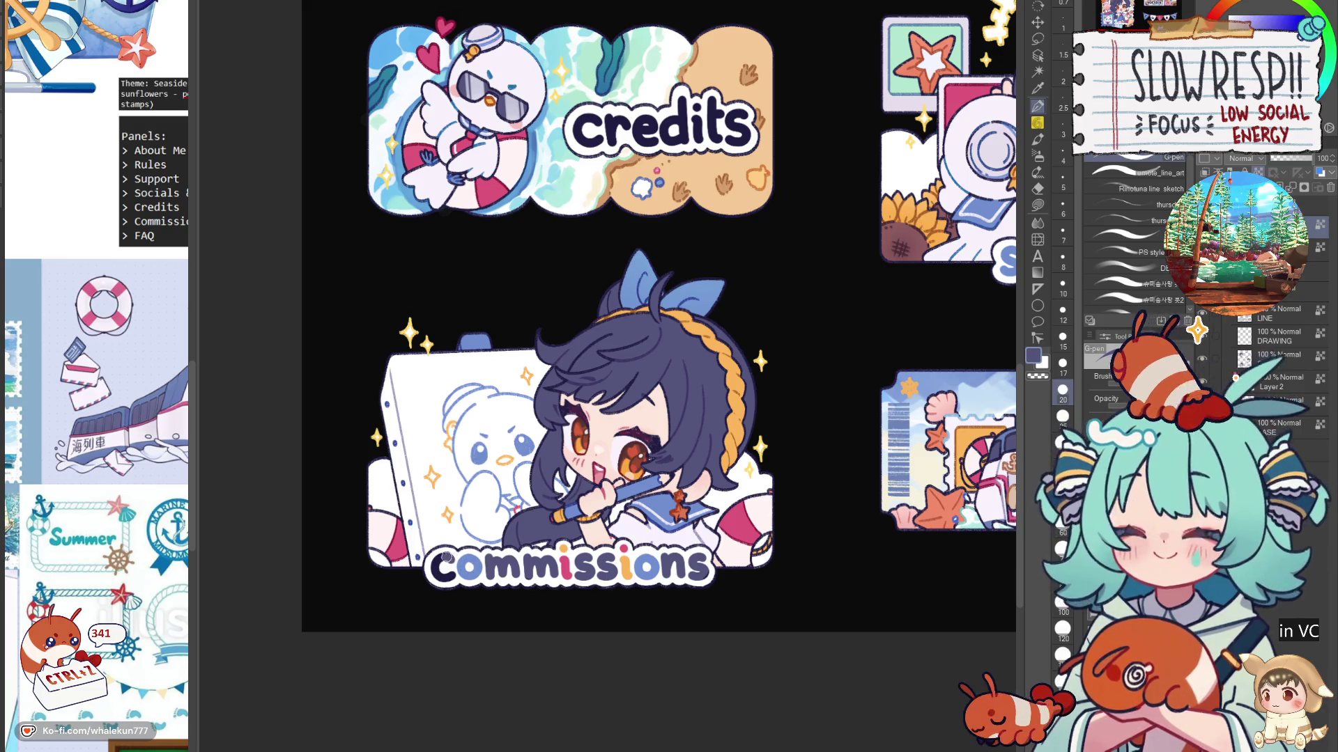
pyautogui.scroll(-5, 693, 460)
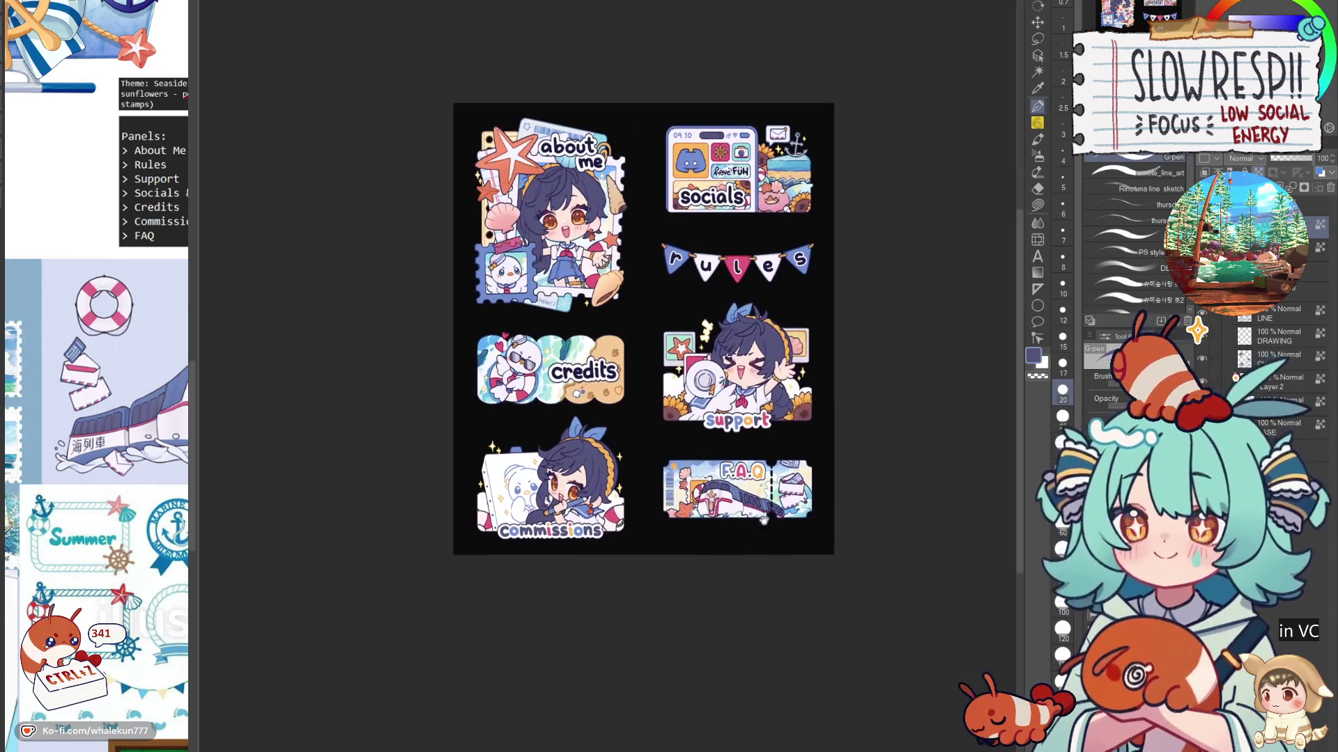
pyautogui.scroll(2, 779, 475)
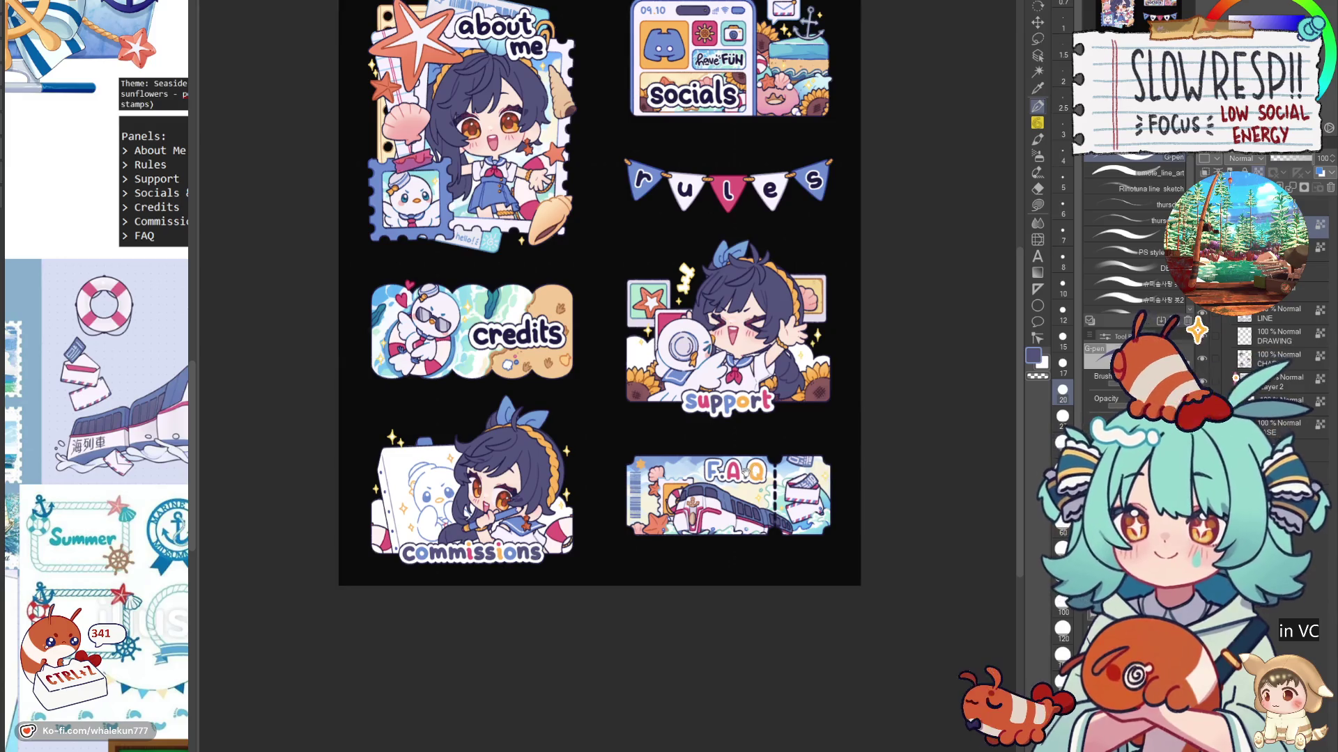
pyautogui.scroll(3, 506, 477)
pyautogui.scroll(2, 507, 476)
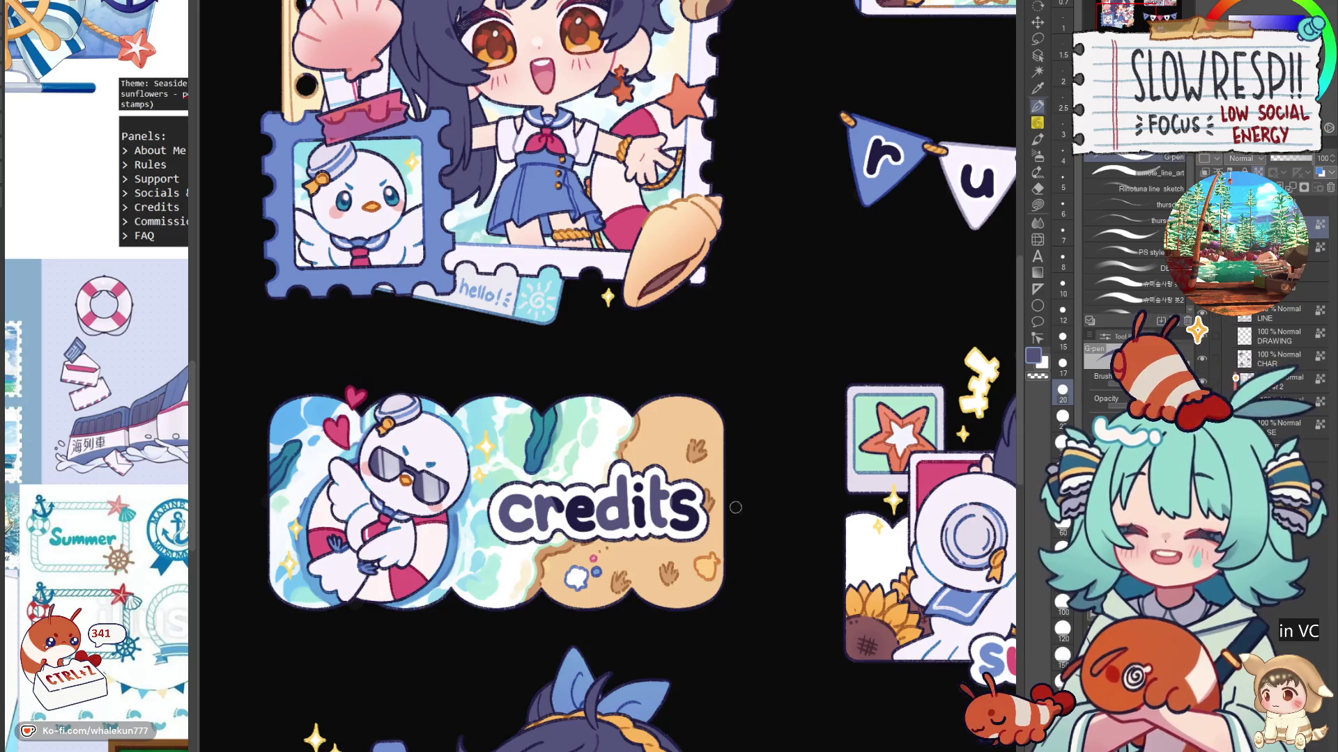
pyautogui.scroll(-5, 735, 507)
pyautogui.scroll(3, 718, 313)
pyautogui.scroll(3, 597, 629)
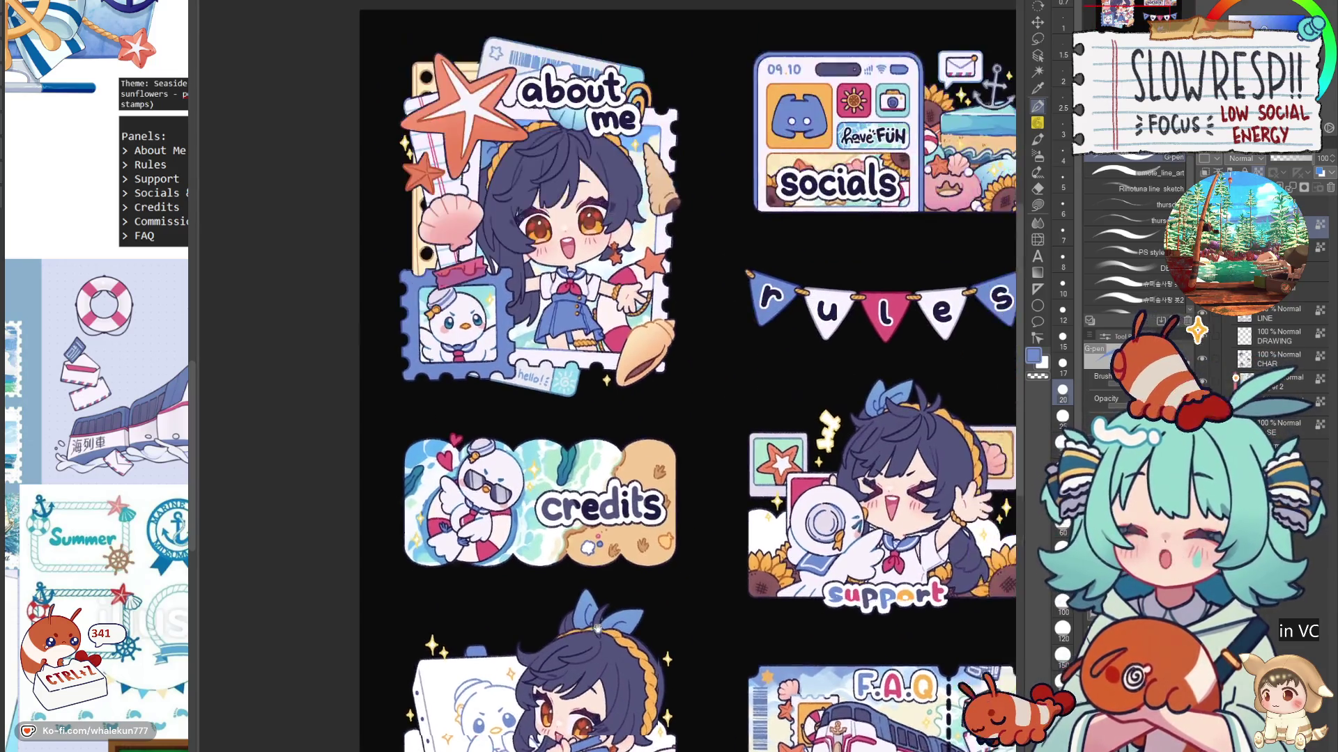
pyautogui.scroll(3, 582, 474)
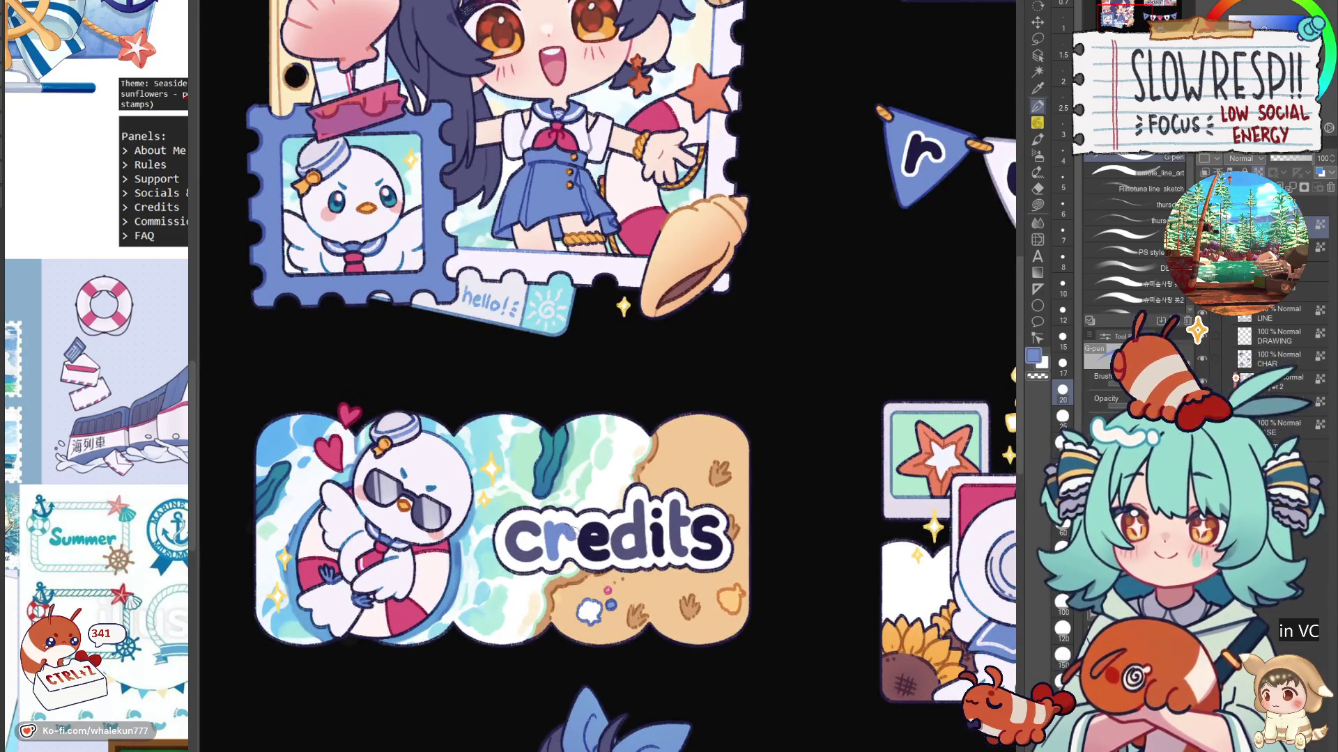
# Step: Enlarge the brush slightly and paint the e of credits blue and the i tan
pyautogui.keyDown('alt'); pyautogui.click(496, 441); pyautogui.keyUp('alt')
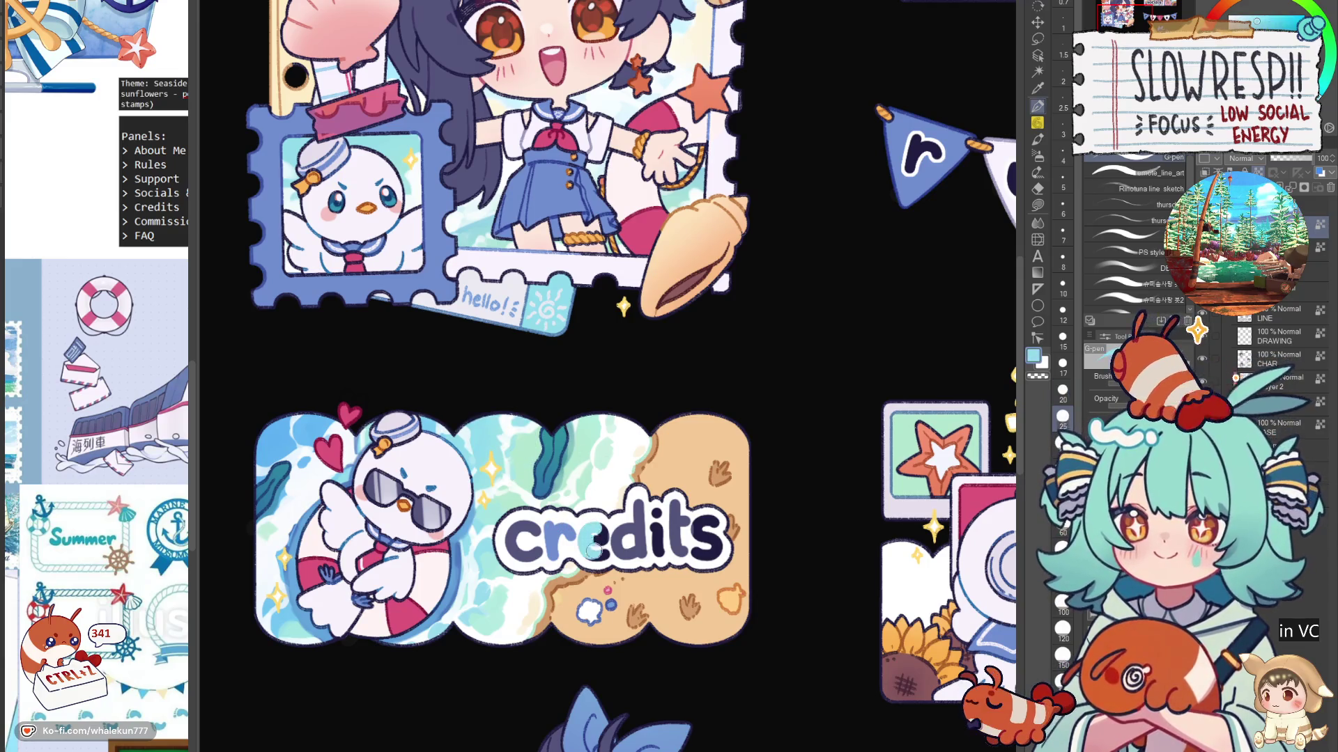
pyautogui.press(']')
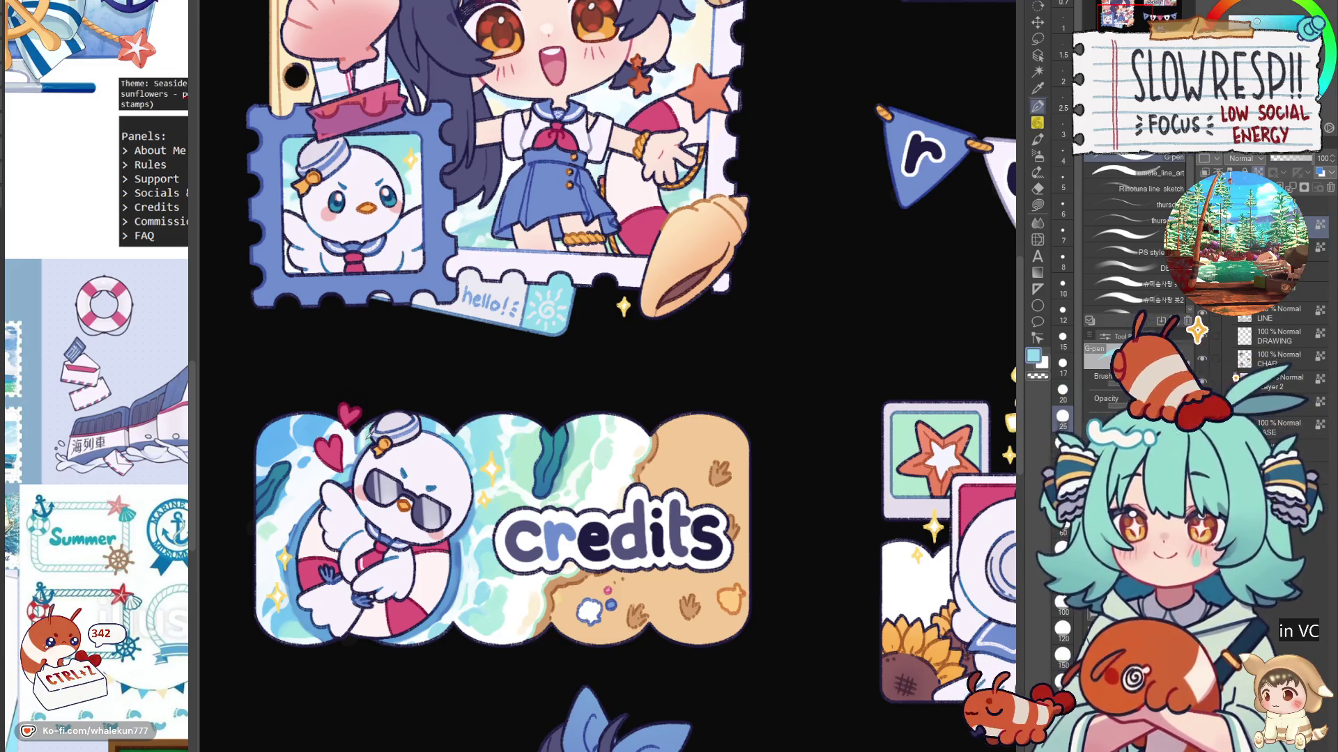
pyautogui.keyDown('alt'); pyautogui.click(460, 537); pyautogui.keyUp('alt')
pyautogui.moveTo(578, 529); pyautogui.dragTo(605, 556)
pyautogui.keyDown('alt'); pyautogui.click(679, 457); pyautogui.keyUp('alt')
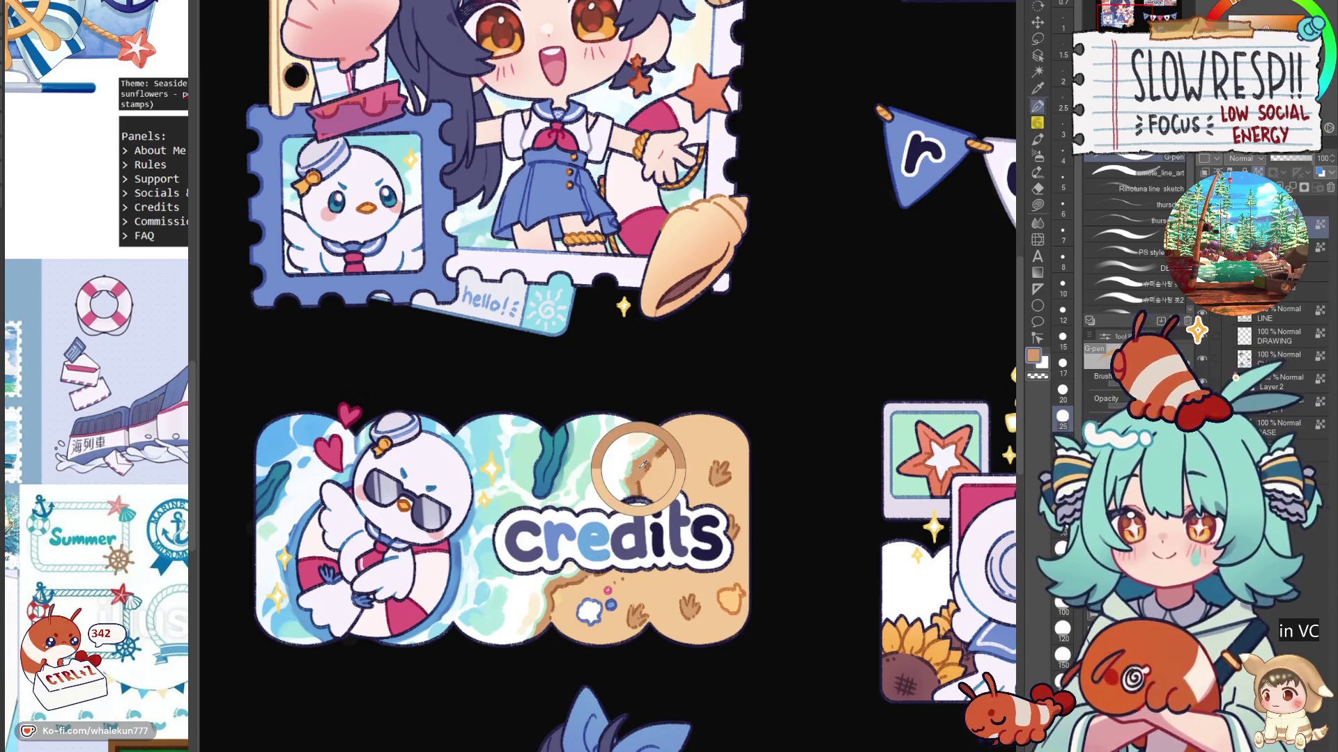
pyautogui.moveTo(658, 515); pyautogui.dragTo(658, 557)
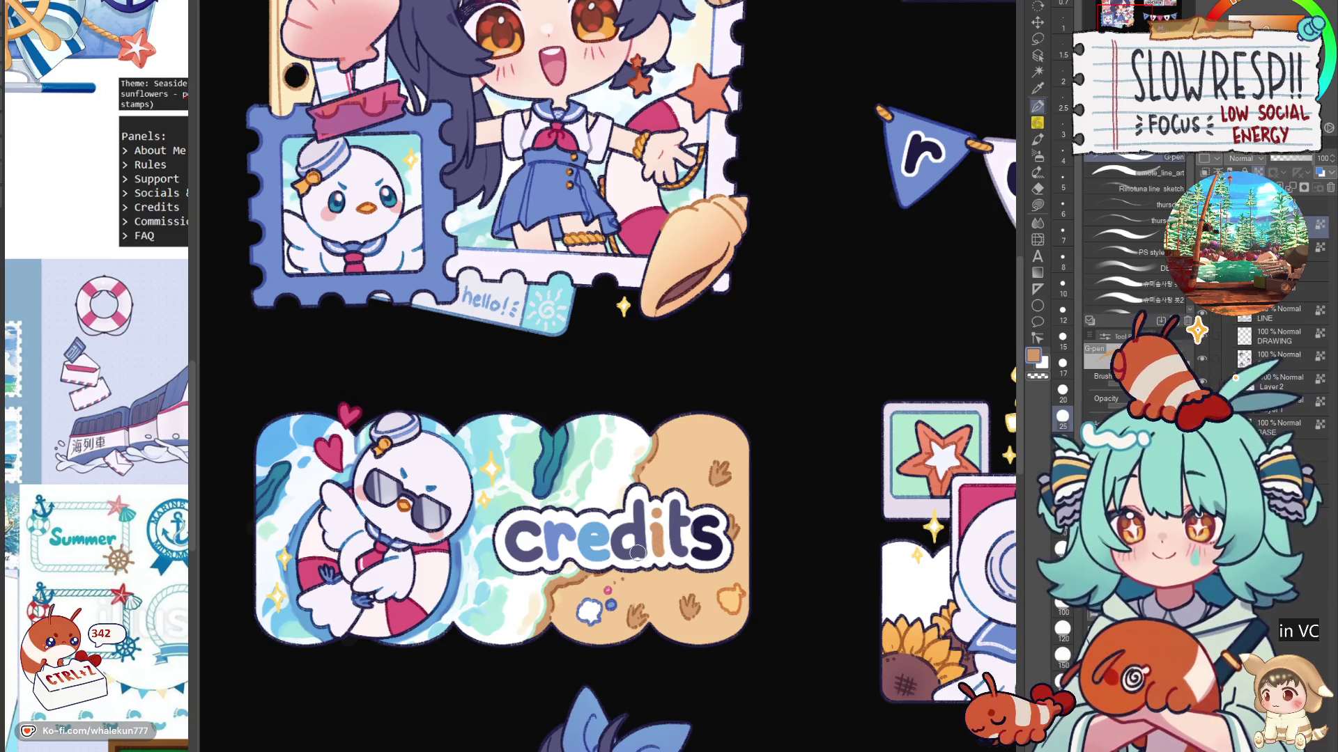
# Step: Paint the d of credits pink-red and the s periwinkle blue
pyautogui.keyDown('alt'); pyautogui.click(407, 609); pyautogui.keyUp('alt')
pyautogui.moveTo(630, 522)
pyautogui.mouseDown()
pyautogui.moveTo(617, 554)
pyautogui.moveTo(622, 539)
pyautogui.moveTo(639, 554)
pyautogui.mouseUp()
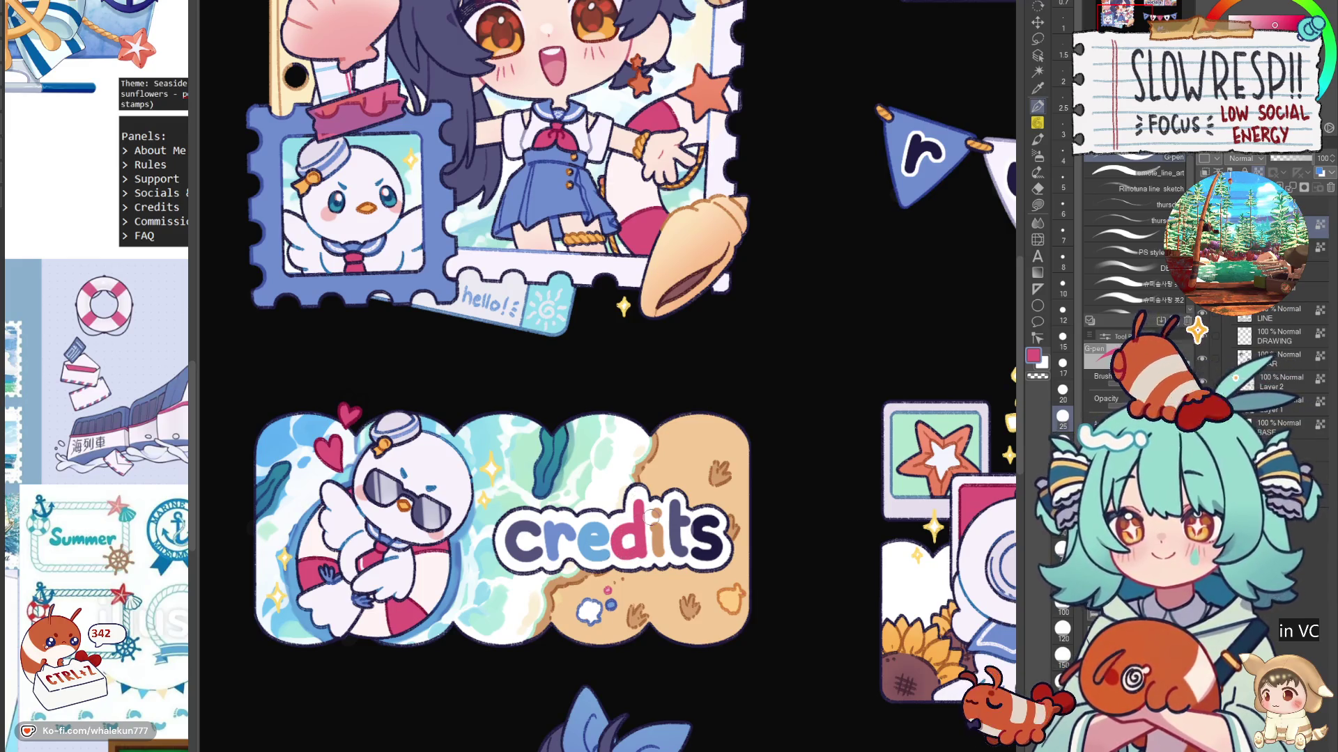
pyautogui.keyDown('alt'); pyautogui.click(380, 448); pyautogui.keyUp('alt')
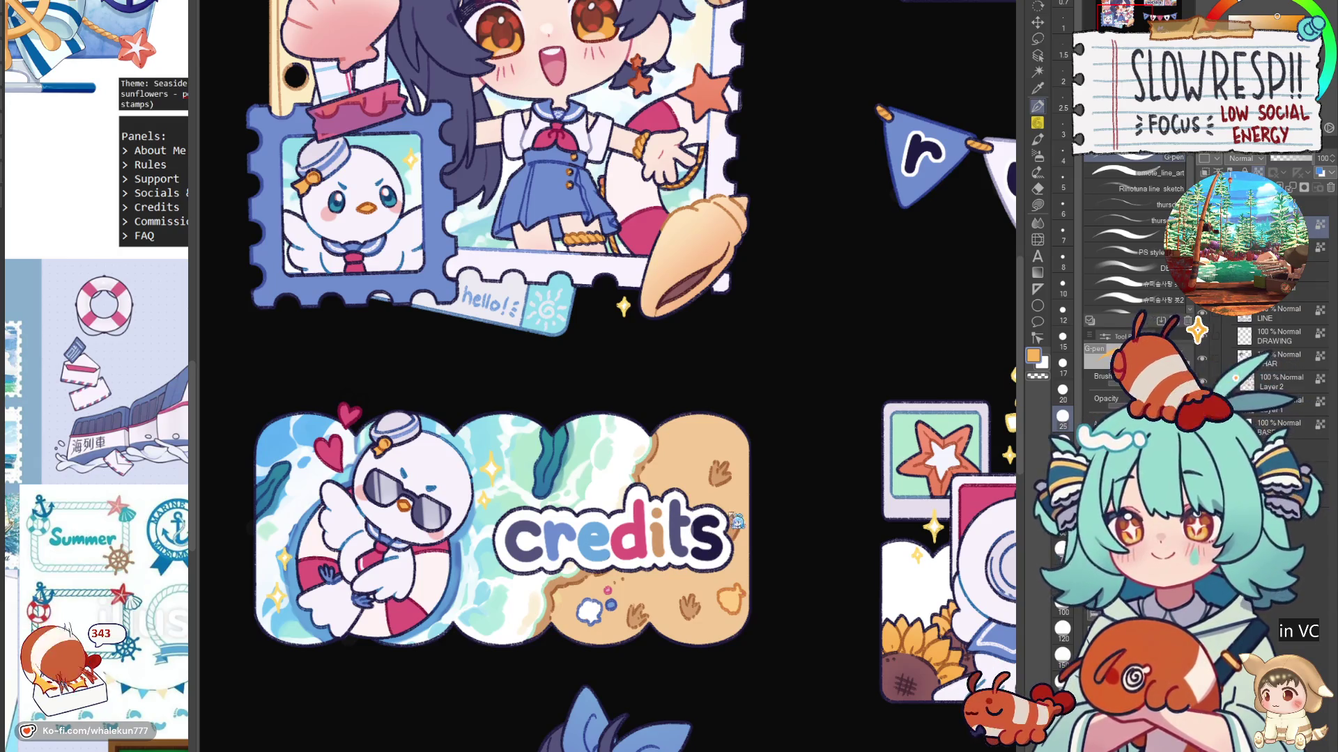
pyautogui.hotkey('ctrl', 'z')
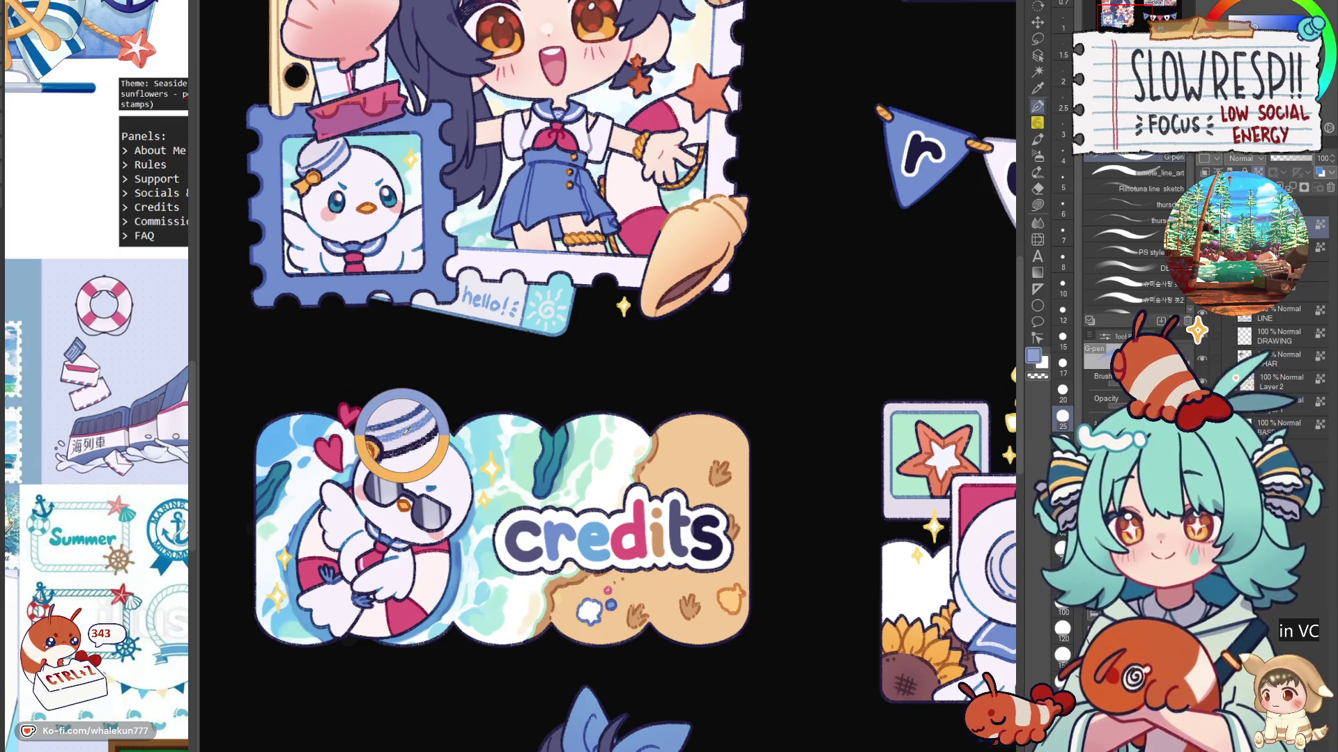
pyautogui.keyDown('alt'); pyautogui.click(404, 428); pyautogui.keyUp('alt')
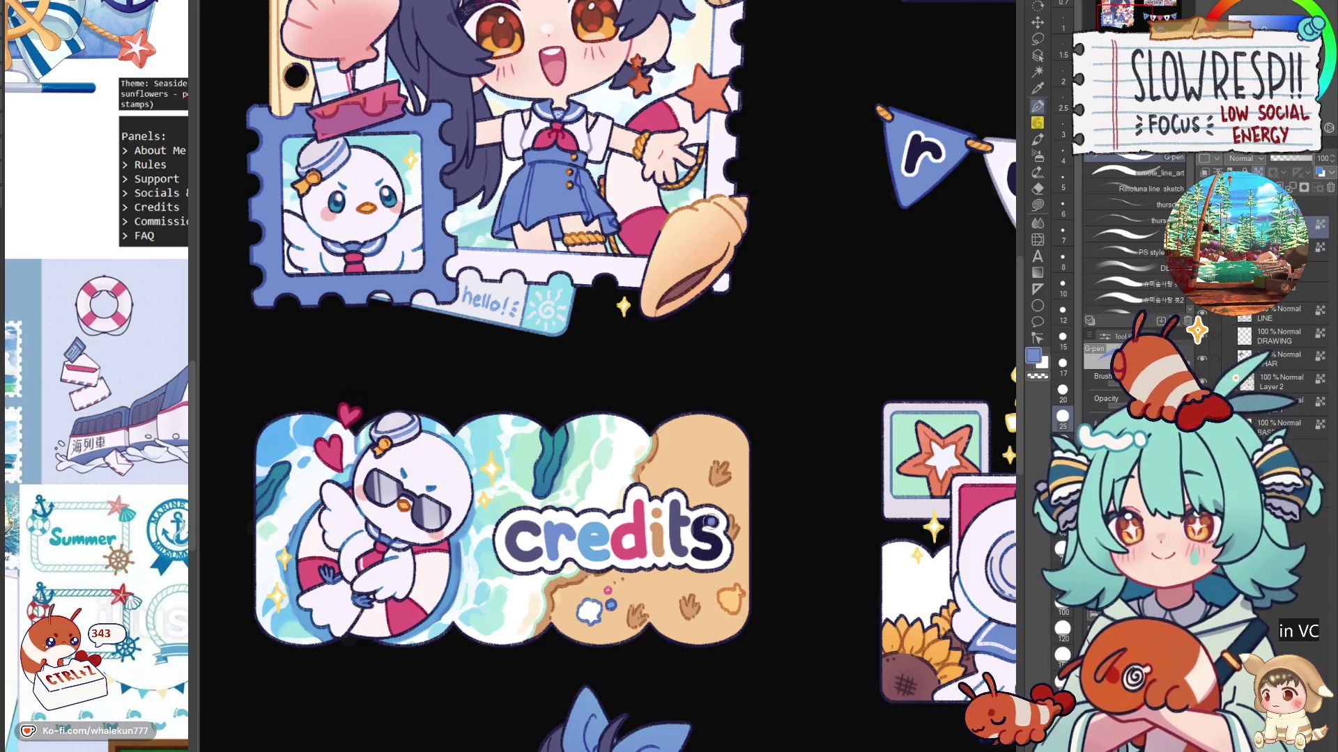
pyautogui.moveTo(711, 520); pyautogui.dragTo(704, 549)
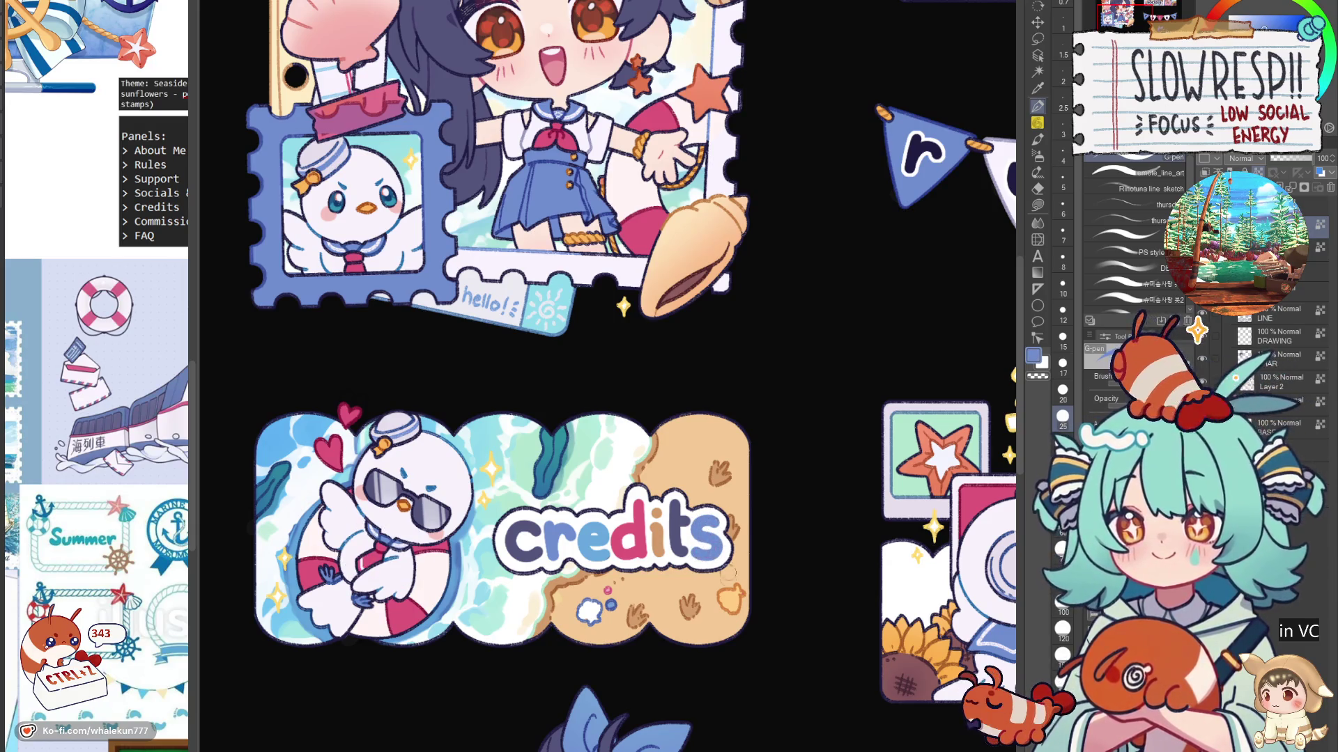
# Step: Turn the c of credits teal and fit the whole panel sheet in view
pyautogui.keyDown('alt'); pyautogui.click(646, 613); pyautogui.keyUp('alt')
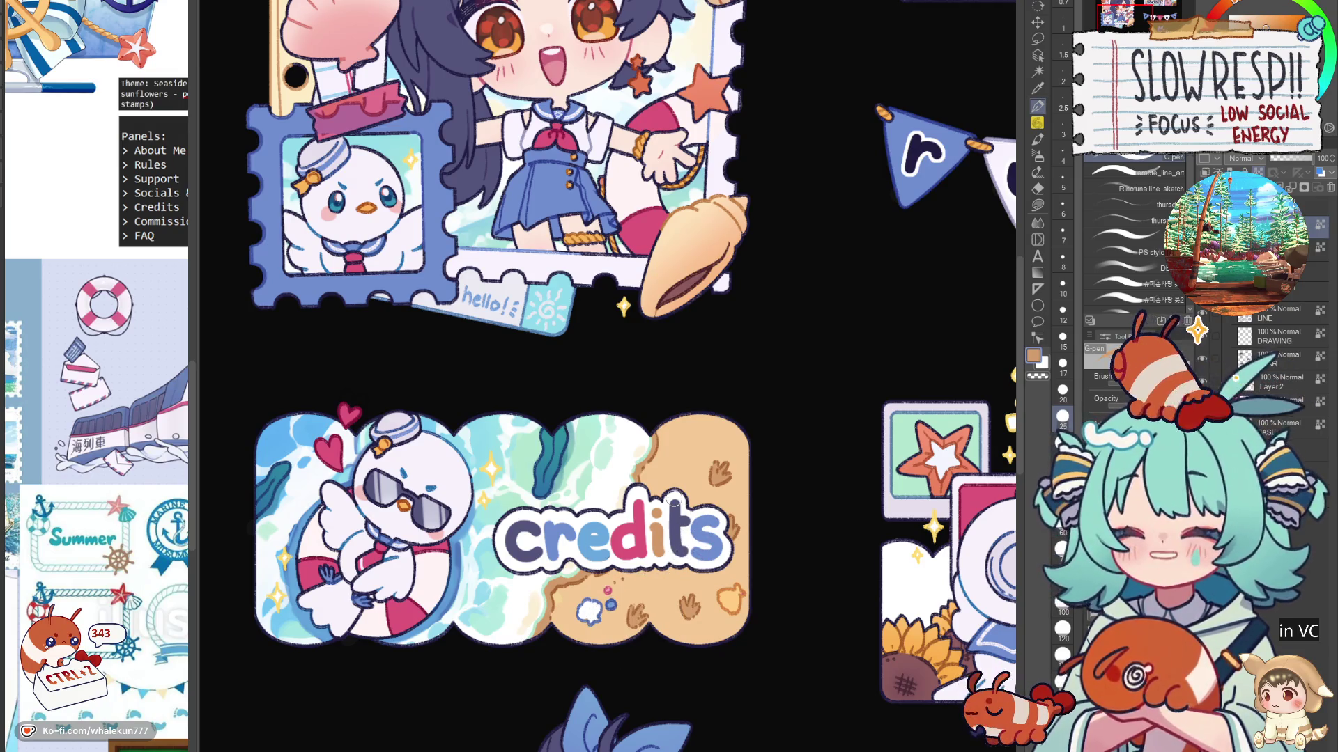
pyautogui.moveTo(674, 498); pyautogui.dragTo(629, 200)
pyautogui.moveTo(755, 630)
pyautogui.mouseDown()
pyautogui.moveTo(709, 465)
pyautogui.moveTo(696, 669)
pyautogui.mouseUp()
pyautogui.moveTo(662, 265); pyautogui.dragTo(644, 489)
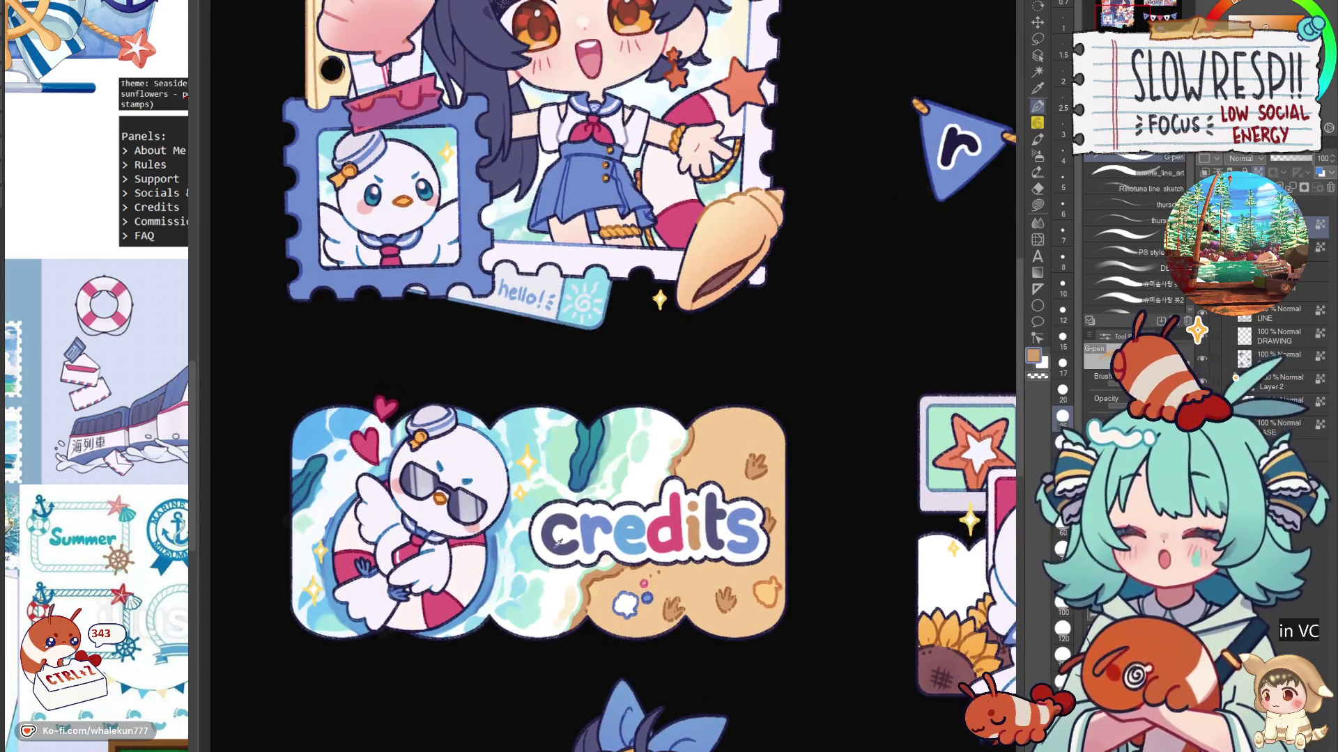
pyautogui.keyDown('alt'); pyautogui.click(376, 449); pyautogui.keyUp('alt')
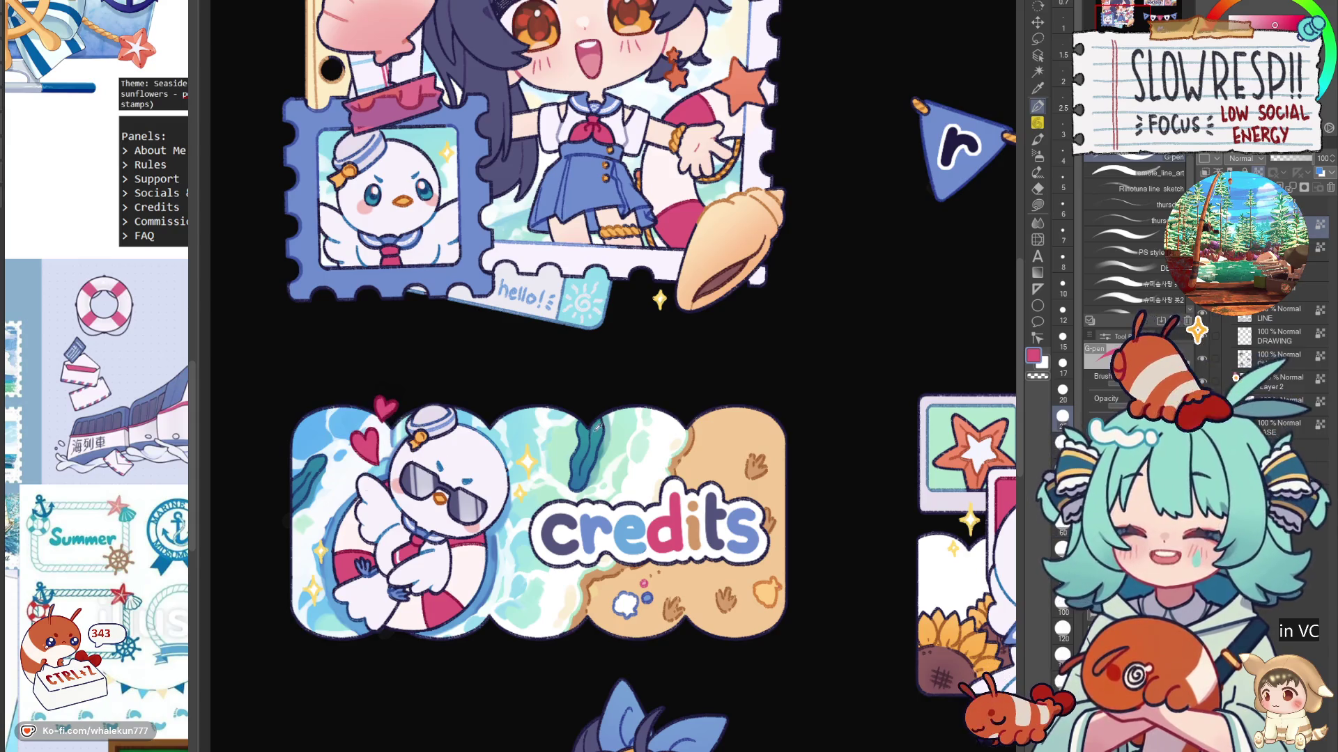
pyautogui.keyDown('alt'); pyautogui.click(566, 519); pyautogui.keyUp('alt')
pyautogui.moveTo(566, 519); pyautogui.dragTo(564, 552)
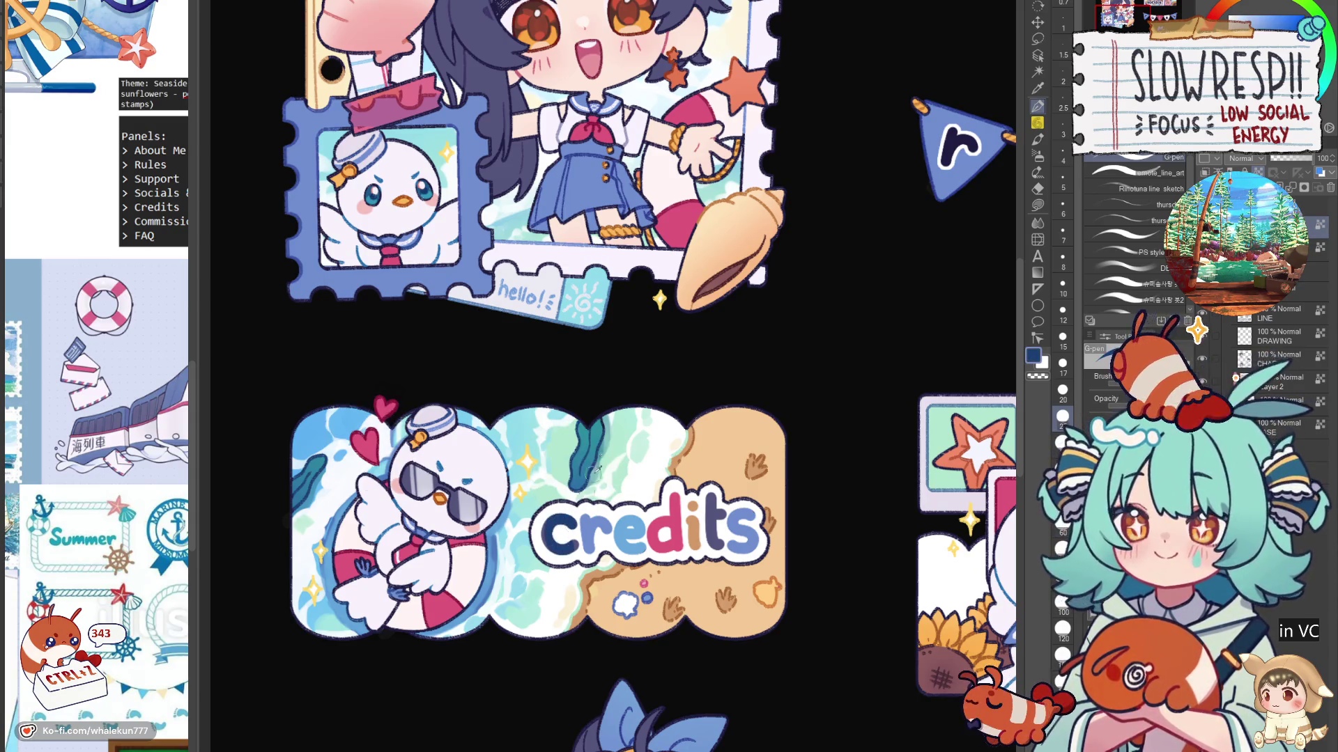
pyautogui.keyDown('alt'); pyautogui.click(565, 533); pyautogui.keyUp('alt')
pyautogui.moveTo(557, 528); pyautogui.dragTo(561, 535)
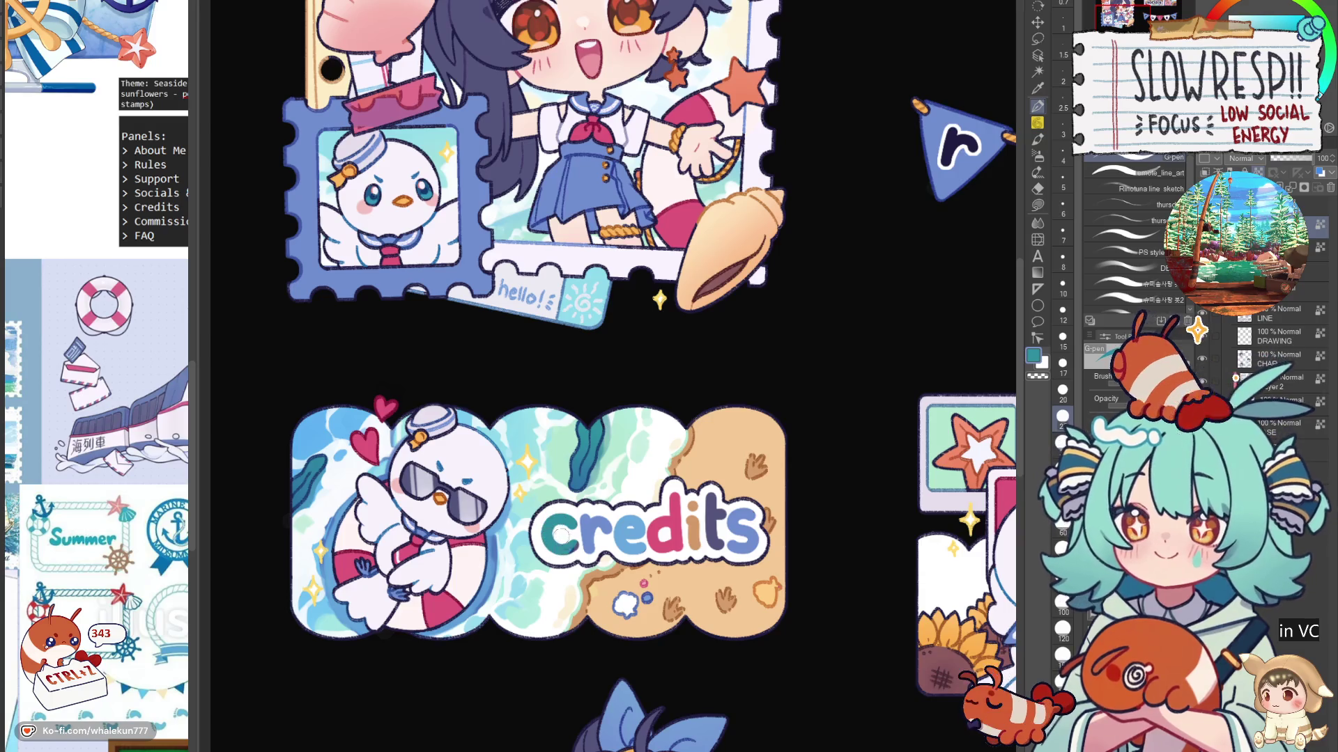
pyautogui.hotkey('ctrl', '0')
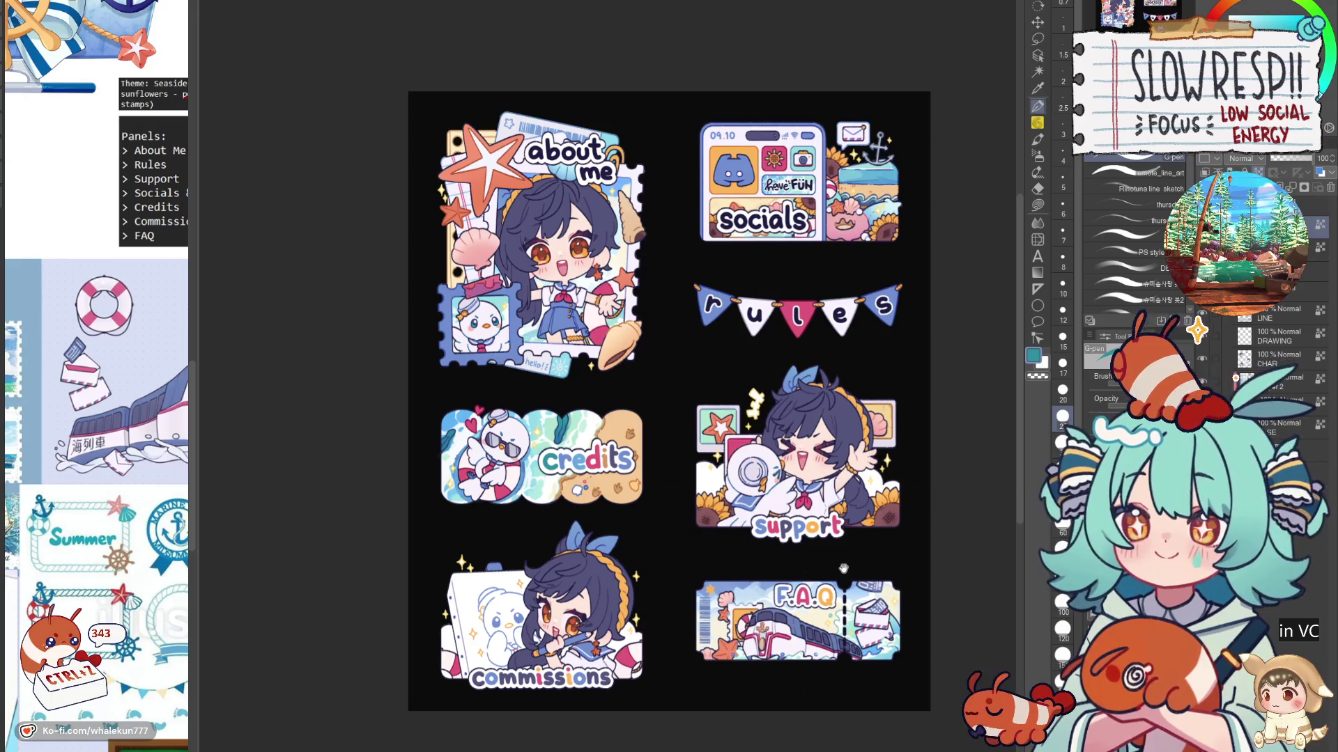
# Step: Recolour the r and p stems of support, painting the second p stem navy
pyautogui.scroll(5, 845, 571)
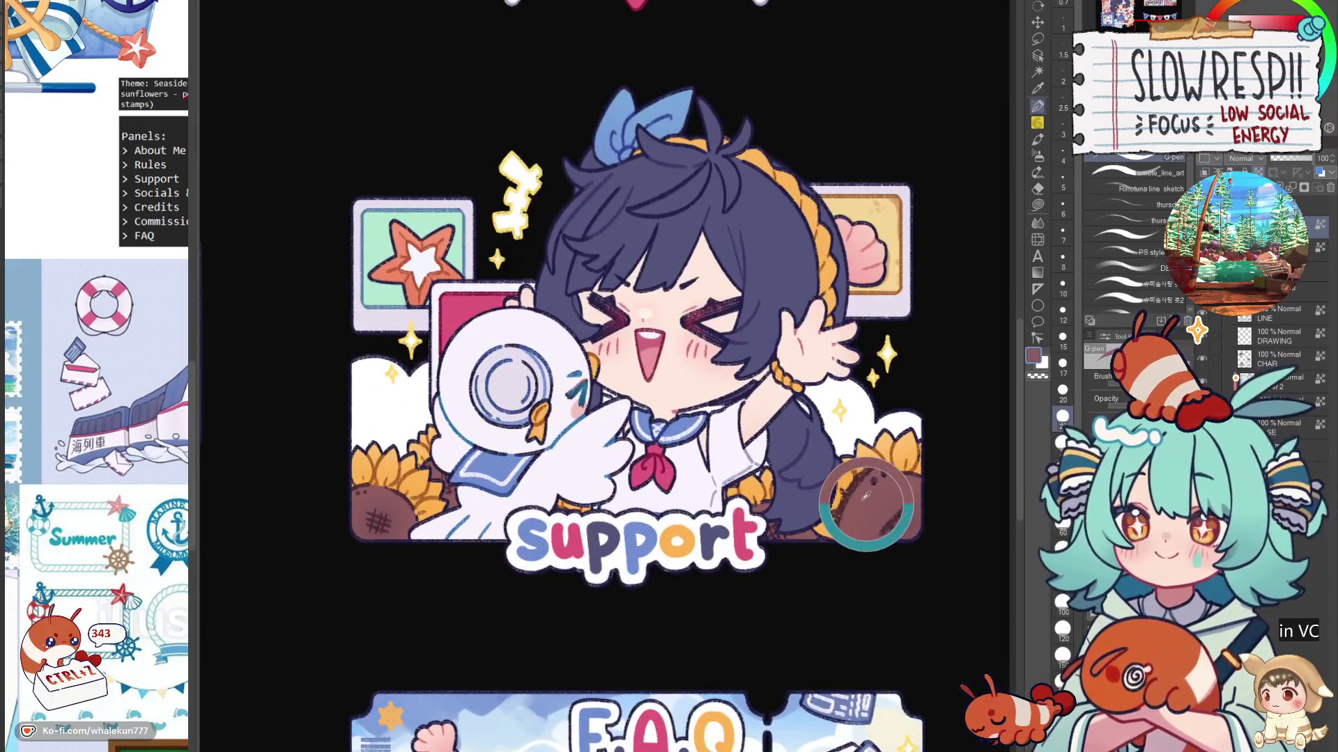
pyautogui.moveTo(709, 530); pyautogui.dragTo(708, 543)
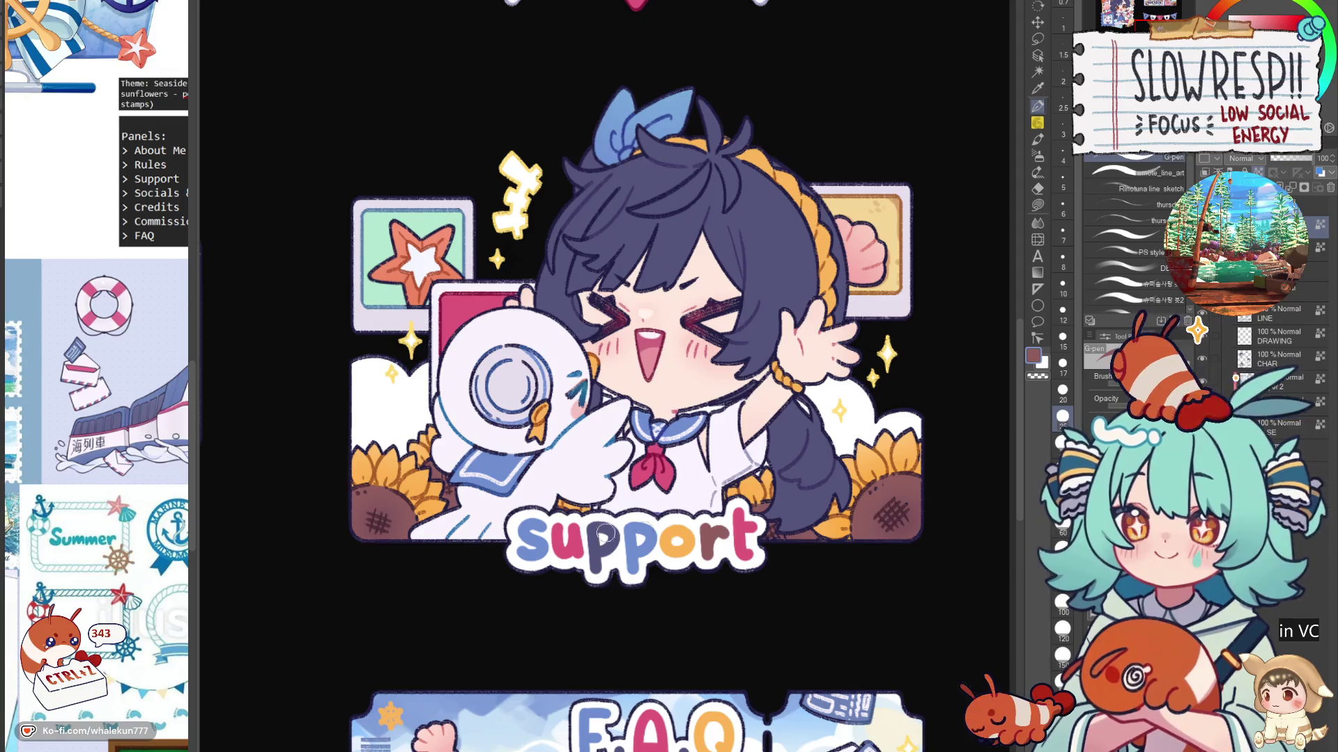
pyautogui.moveTo(604, 535); pyautogui.dragTo(596, 572)
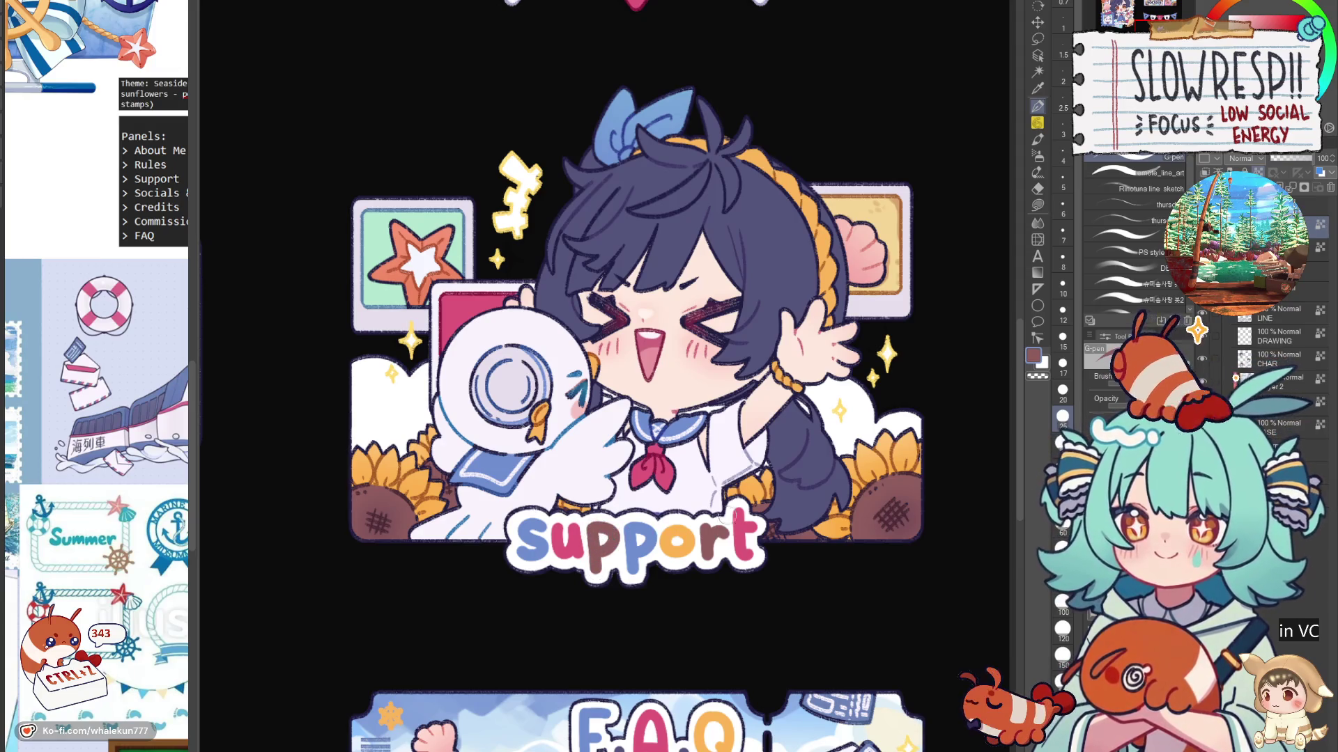
pyautogui.keyDown('alt'); pyautogui.click(788, 439); pyautogui.keyUp('alt')
pyautogui.moveTo(634, 521); pyautogui.dragTo(631, 554)
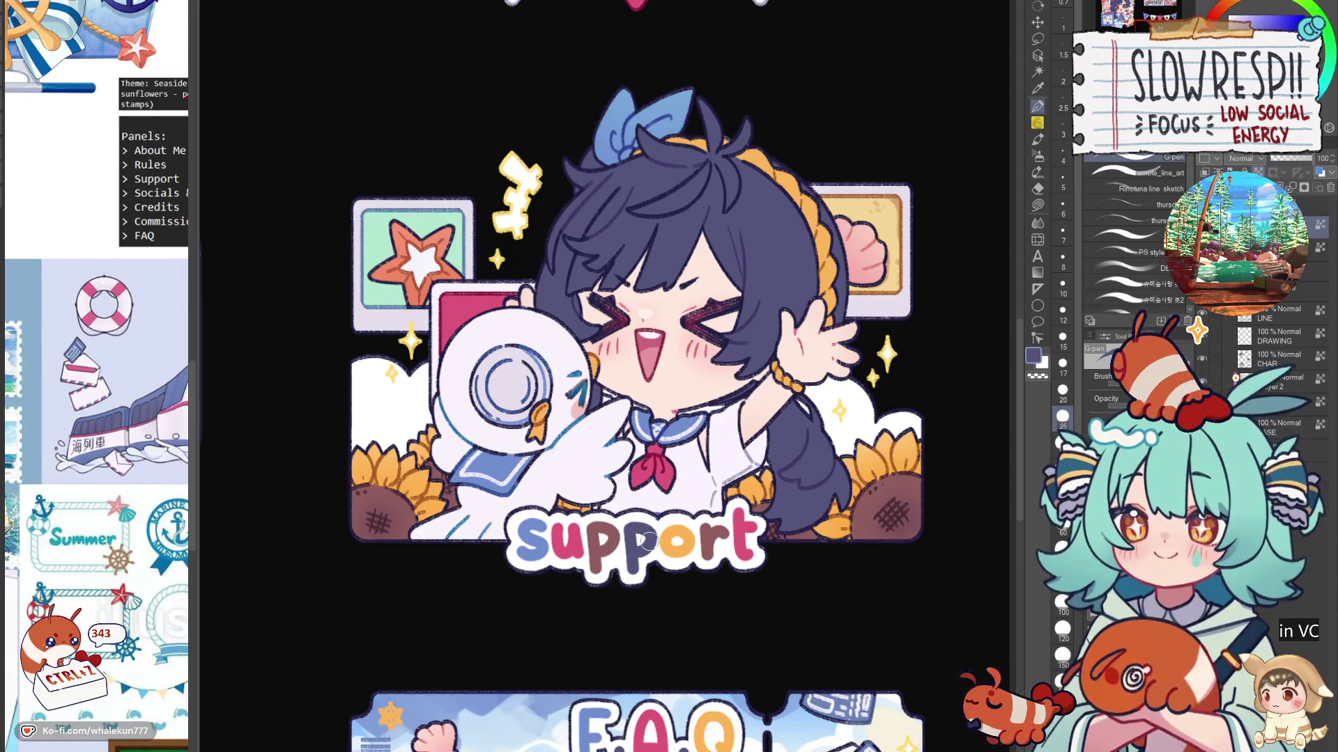
# Step: Paint the t of support coral sampled from the starfish
pyautogui.keyDown('alt'); pyautogui.click(434, 240); pyautogui.keyUp('alt')
pyautogui.moveTo(737, 516)
pyautogui.mouseDown()
pyautogui.moveTo(739, 538)
pyautogui.moveTo(751, 530)
pyautogui.mouseUp()
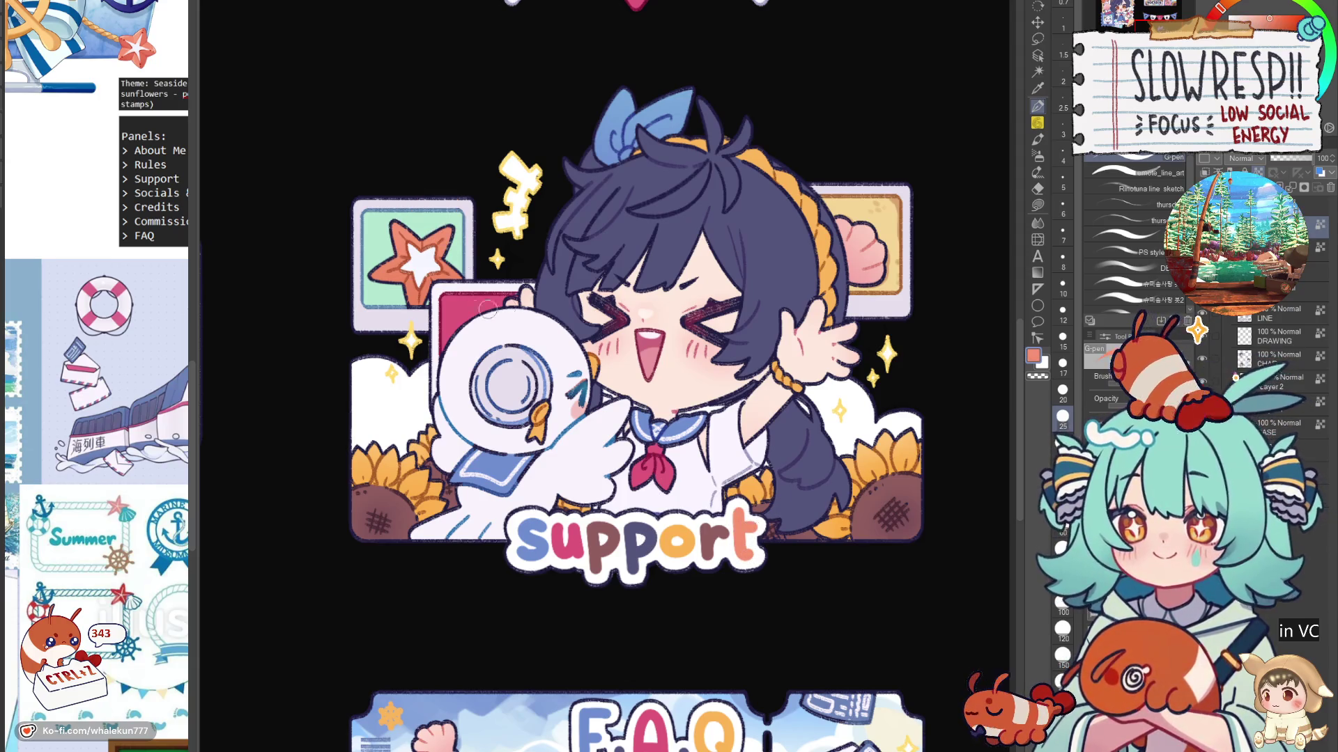
pyautogui.scroll(3, 925, 250)
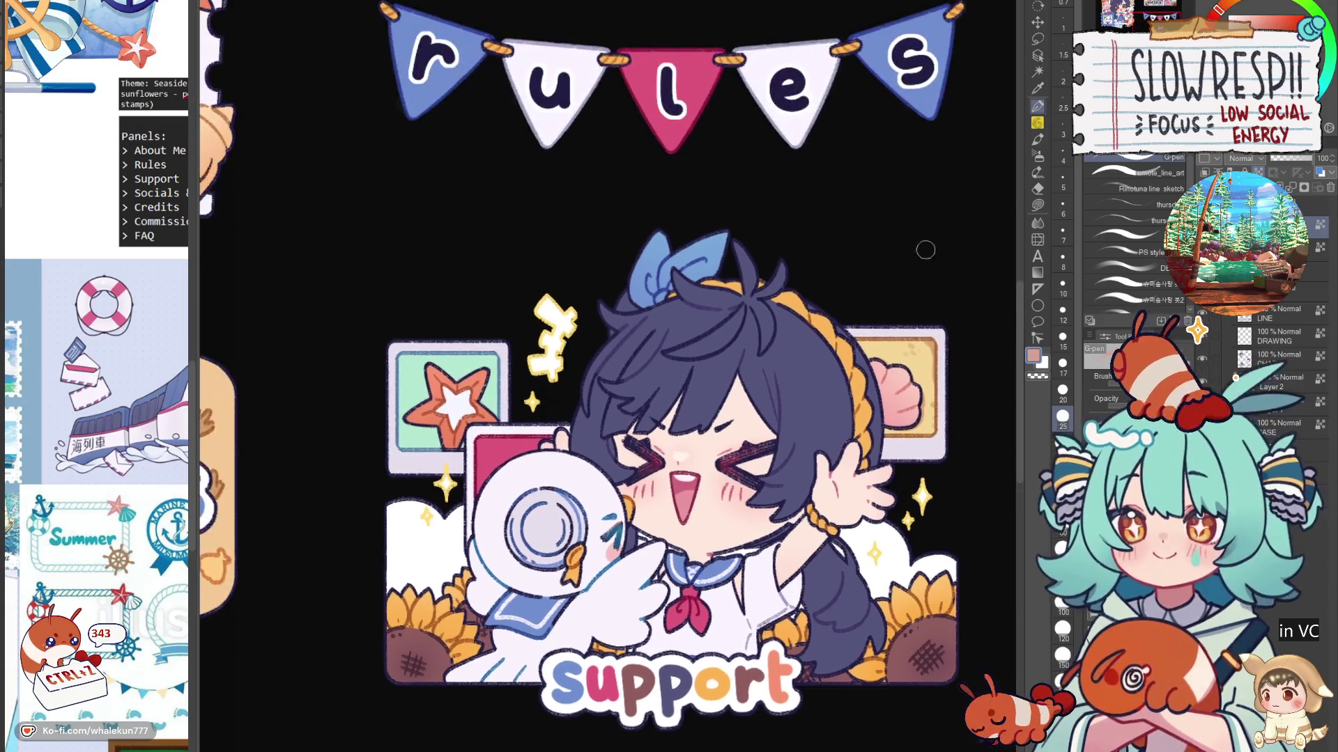
pyautogui.scroll(-3, 824, 571)
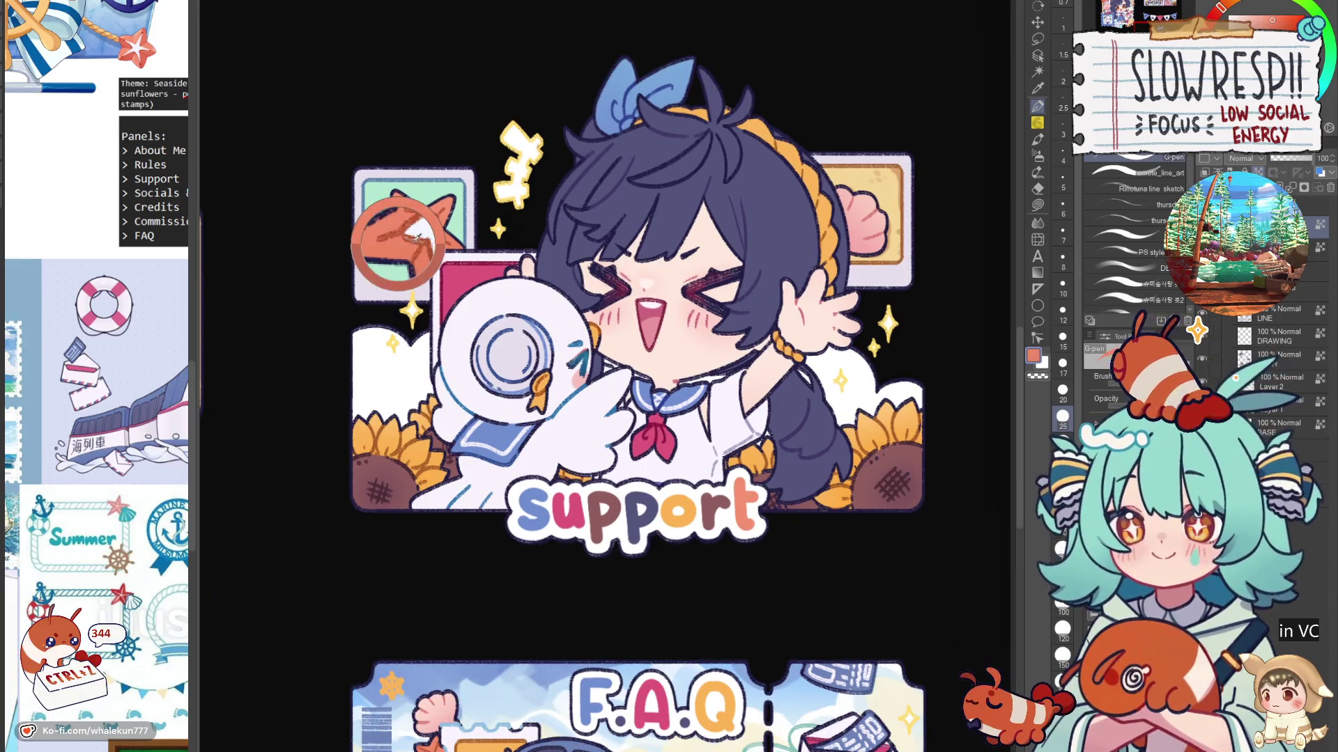
# Step: Fit the whole panel sheet in the window to review the multicoloured titles
pyautogui.hotkey('ctrl', '0')
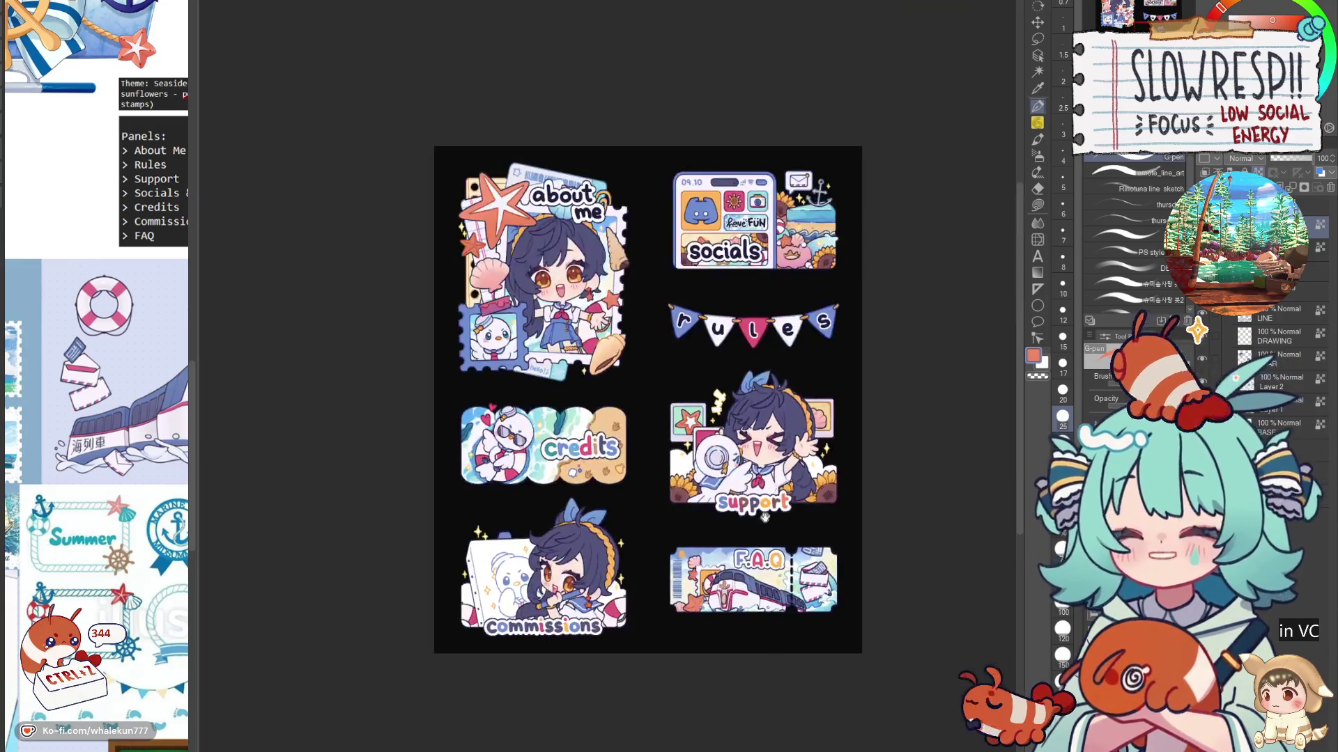
pyautogui.scroll(3, 801, 519)
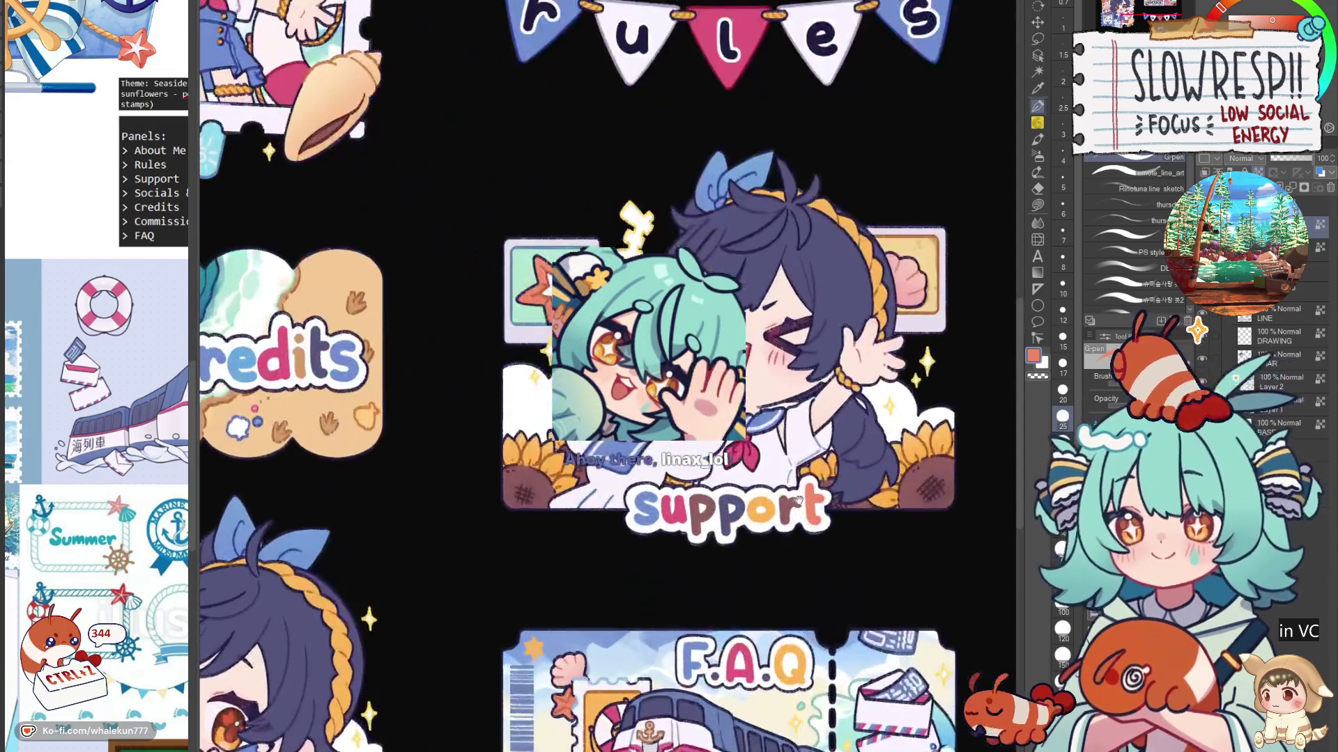
pyautogui.scroll(-4, 778, 565)
pyautogui.scroll(5, 820, 523)
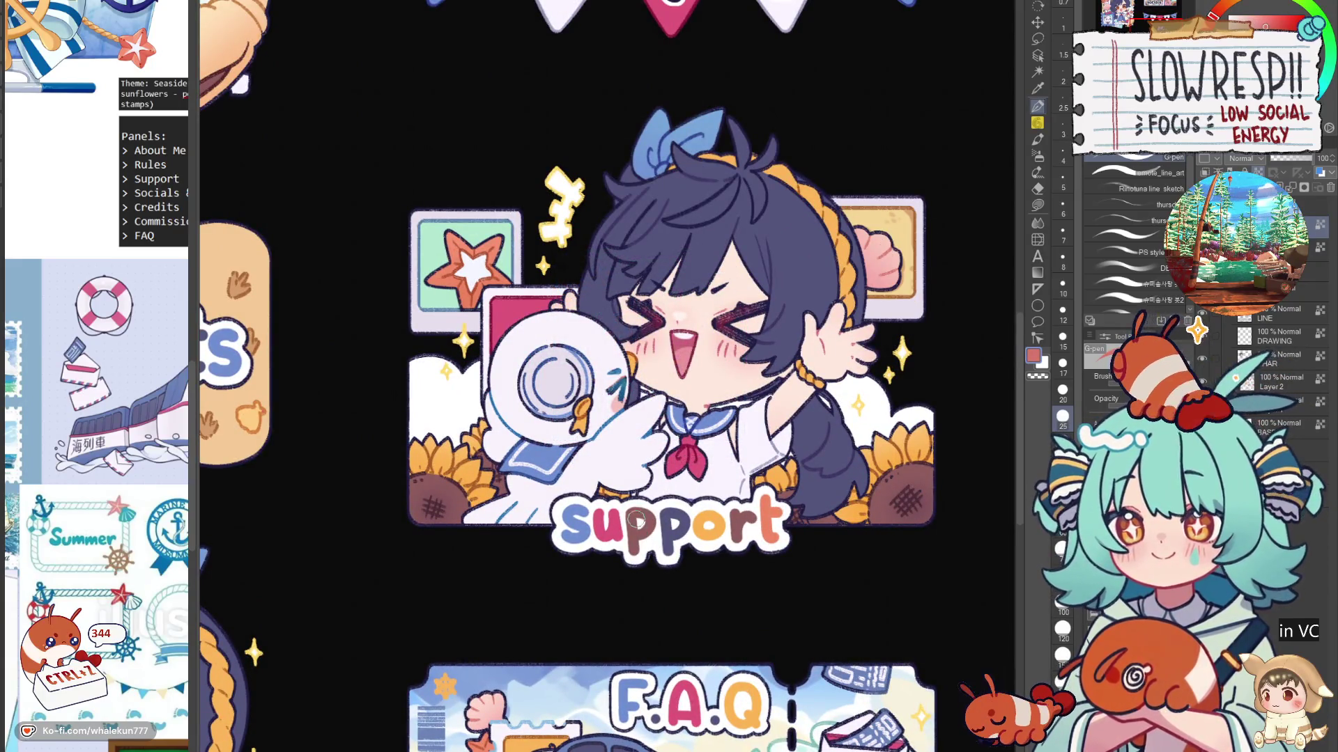
pyautogui.hotkey('ctrl', '0')
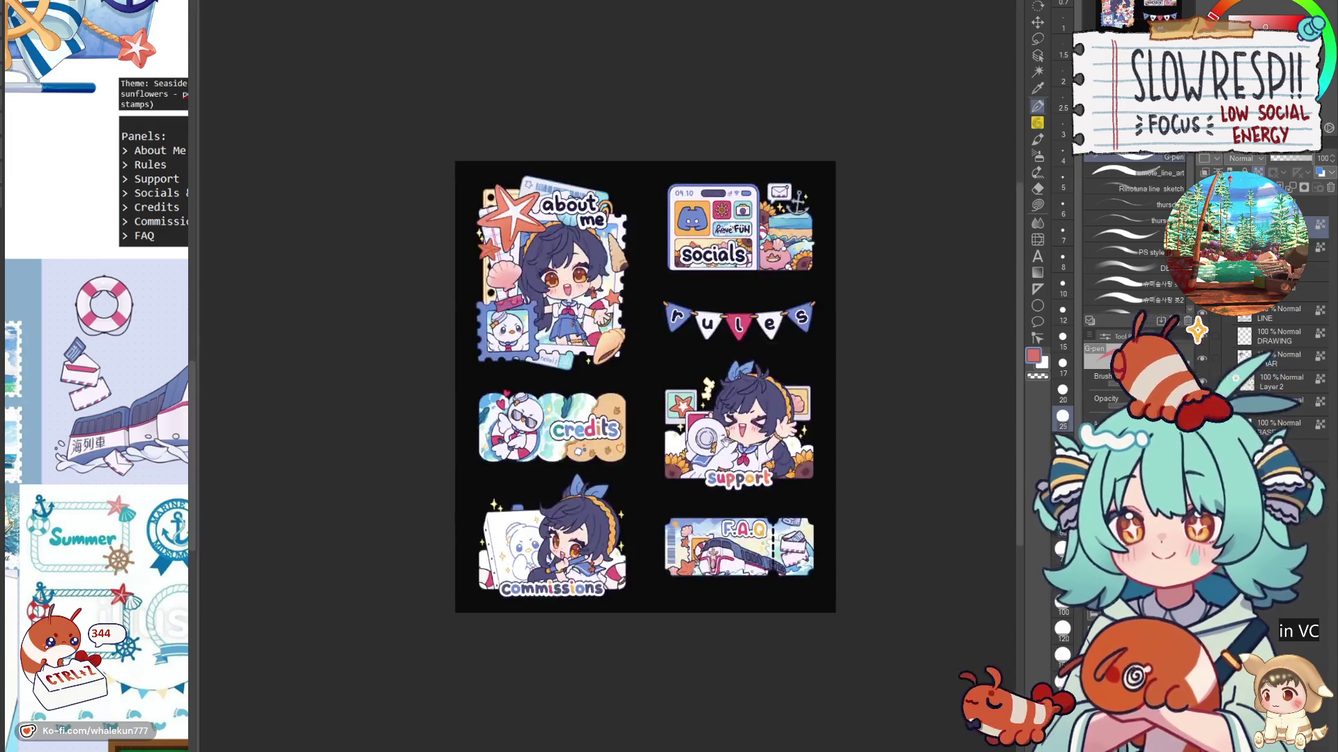
pyautogui.scroll(5, 658, 544)
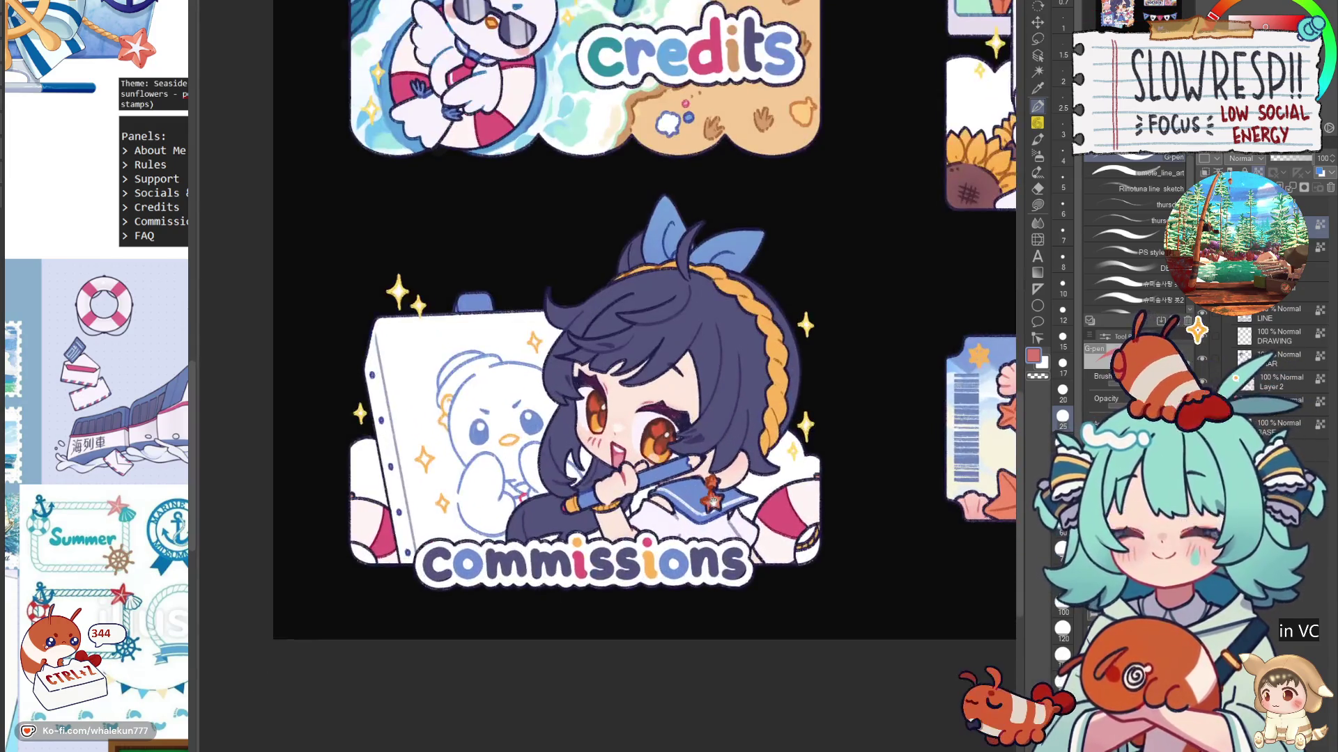
pyautogui.scroll(-4, 730, 521)
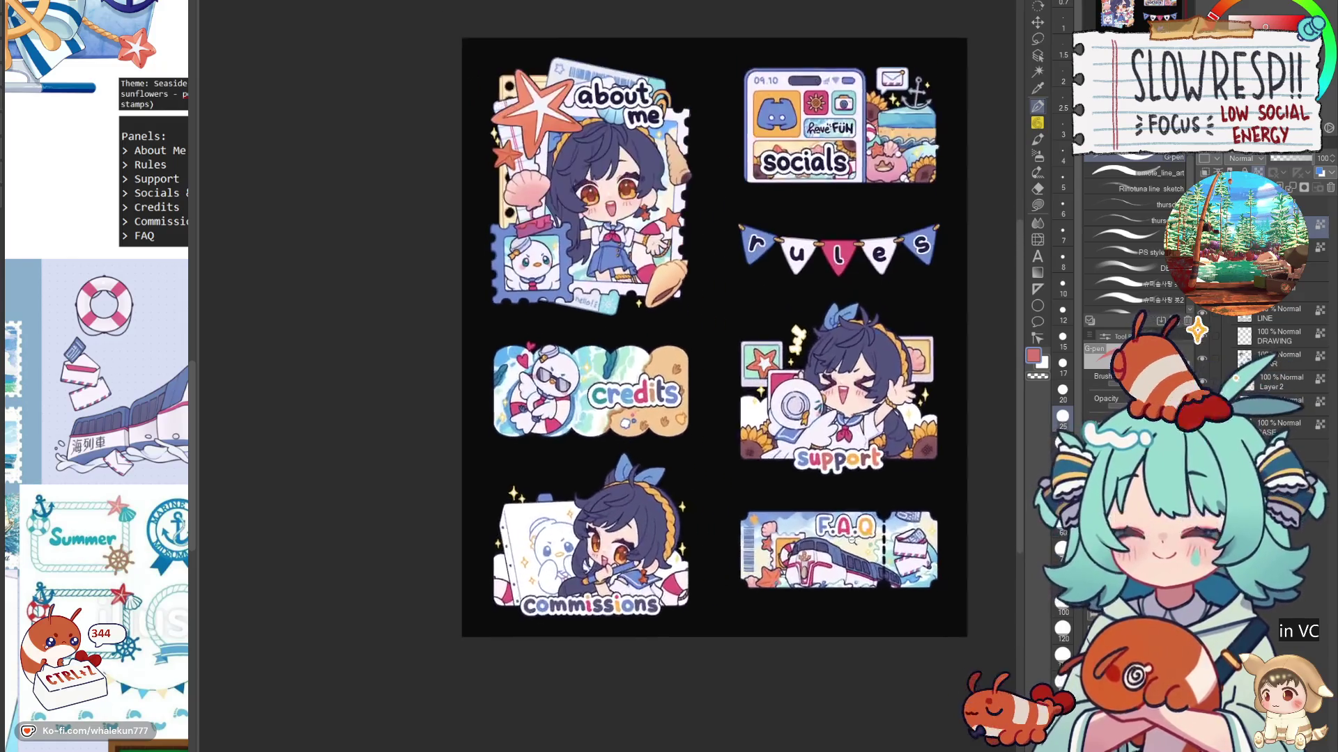
# Step: Add light blue highlight strokes inside the r pennant letter
pyautogui.moveTo(678, 515); pyautogui.dragTo(677, 657)
pyautogui.scroll(5, 612, 448)
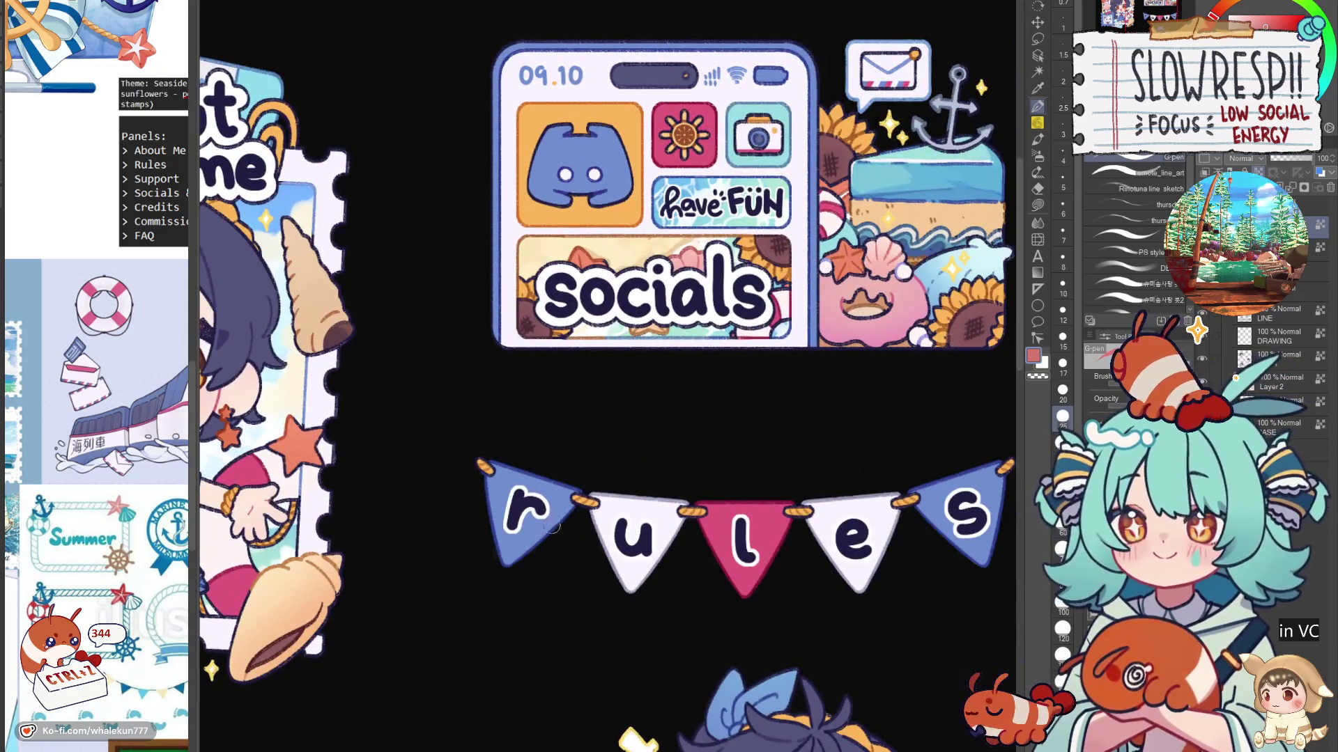
pyautogui.keyDown('alt'); pyautogui.click(550, 527); pyautogui.keyUp('alt')
pyautogui.moveTo(514, 491); pyautogui.dragTo(540, 505)
pyautogui.scroll(-2, 620, 485)
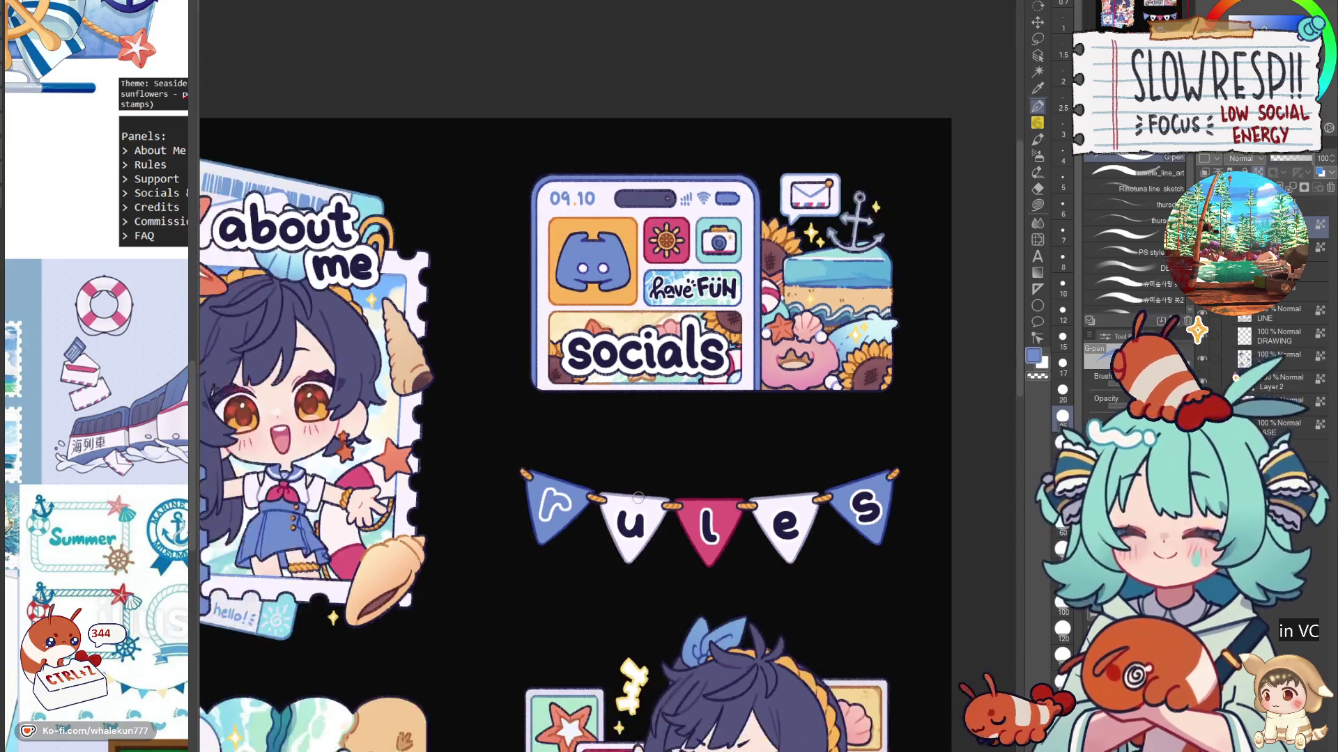
pyautogui.moveTo(619, 485); pyautogui.dragTo(558, 499)
pyautogui.scroll(2, 639, 497)
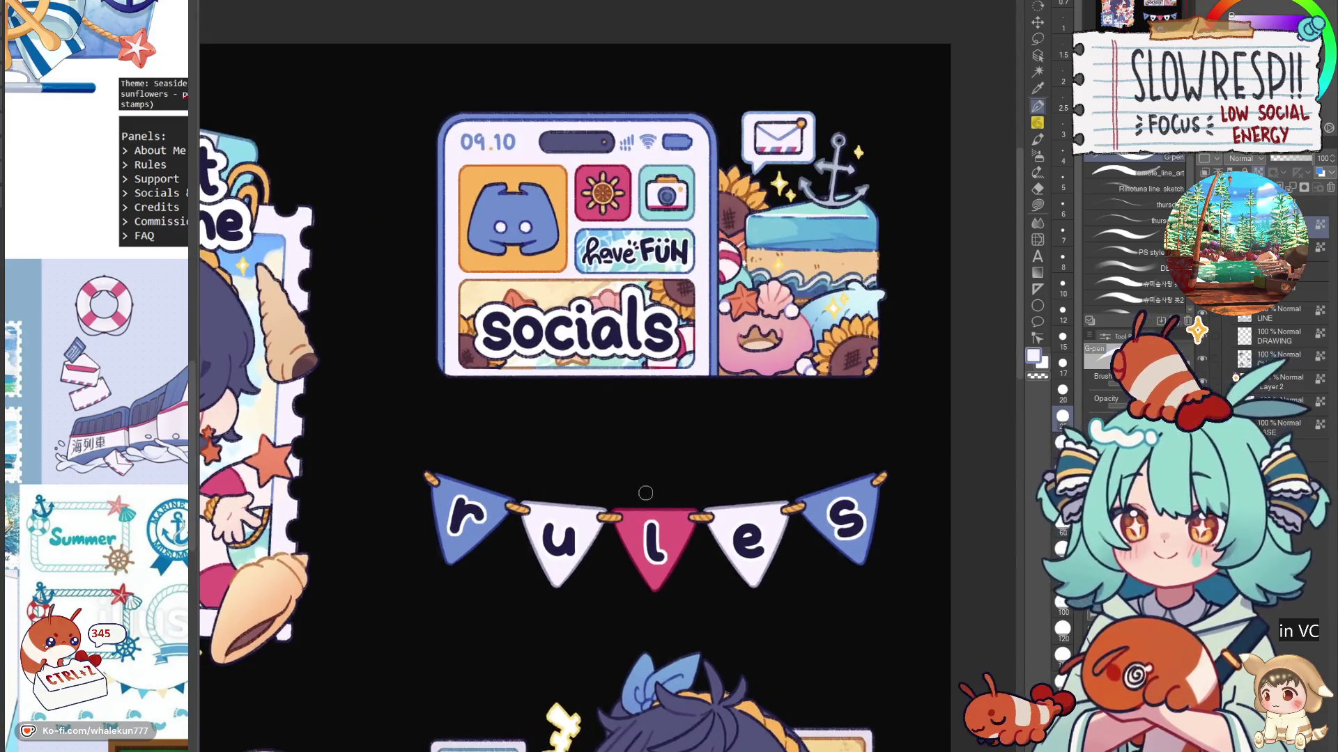
# Step: Paint the r of rules pink and the l blue, using colours sampled from the pennants
pyautogui.keyDown('alt'); pyautogui.click(659, 530); pyautogui.keyUp('alt')
pyautogui.moveTo(466, 495)
pyautogui.mouseDown()
pyautogui.moveTo(465, 514)
pyautogui.moveTo(578, 551)
pyautogui.moveTo(561, 550)
pyautogui.moveTo(580, 566)
pyautogui.mouseUp()
pyautogui.keyDown('alt'); pyautogui.click(523, 503); pyautogui.keyUp('alt')
pyautogui.keyDown('alt'); pyautogui.click(609, 517); pyautogui.keyUp('alt')
pyautogui.keyDown('alt'); pyautogui.click(500, 516); pyautogui.keyUp('alt')
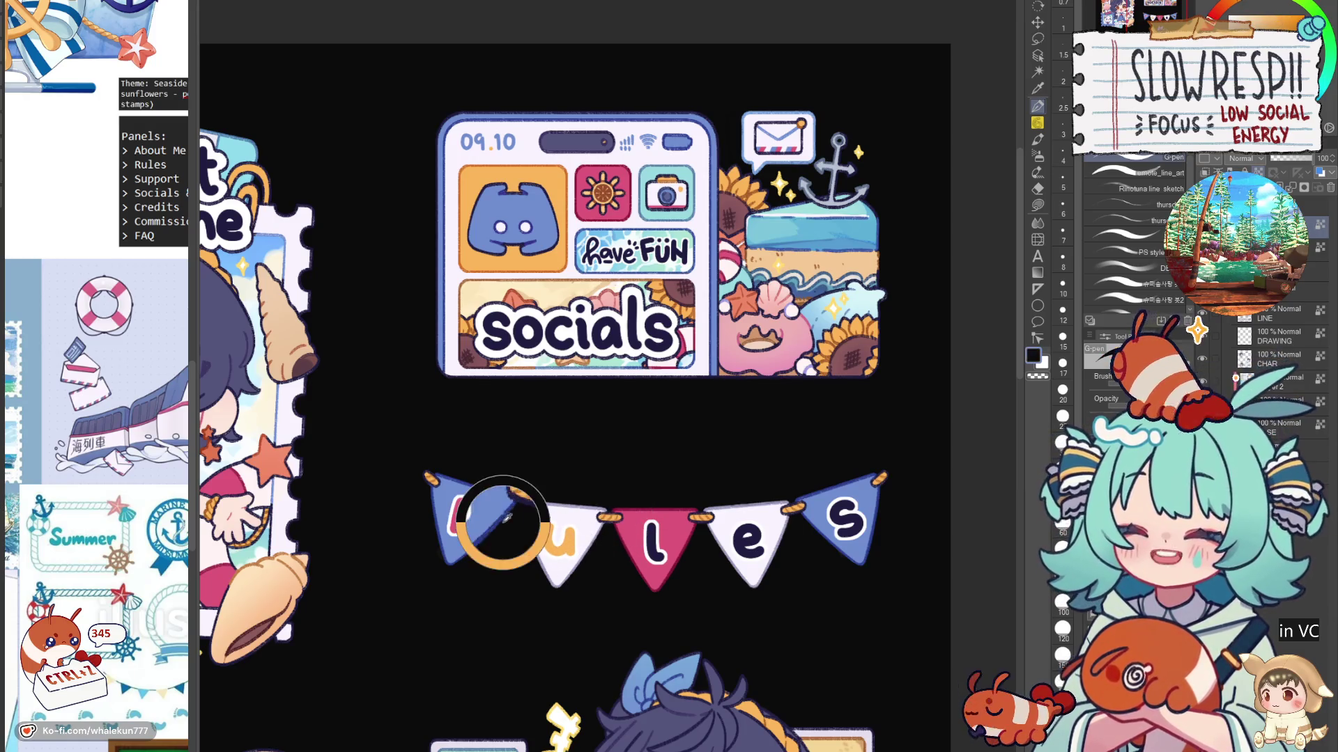
pyautogui.moveTo(651, 526); pyautogui.dragTo(659, 561)
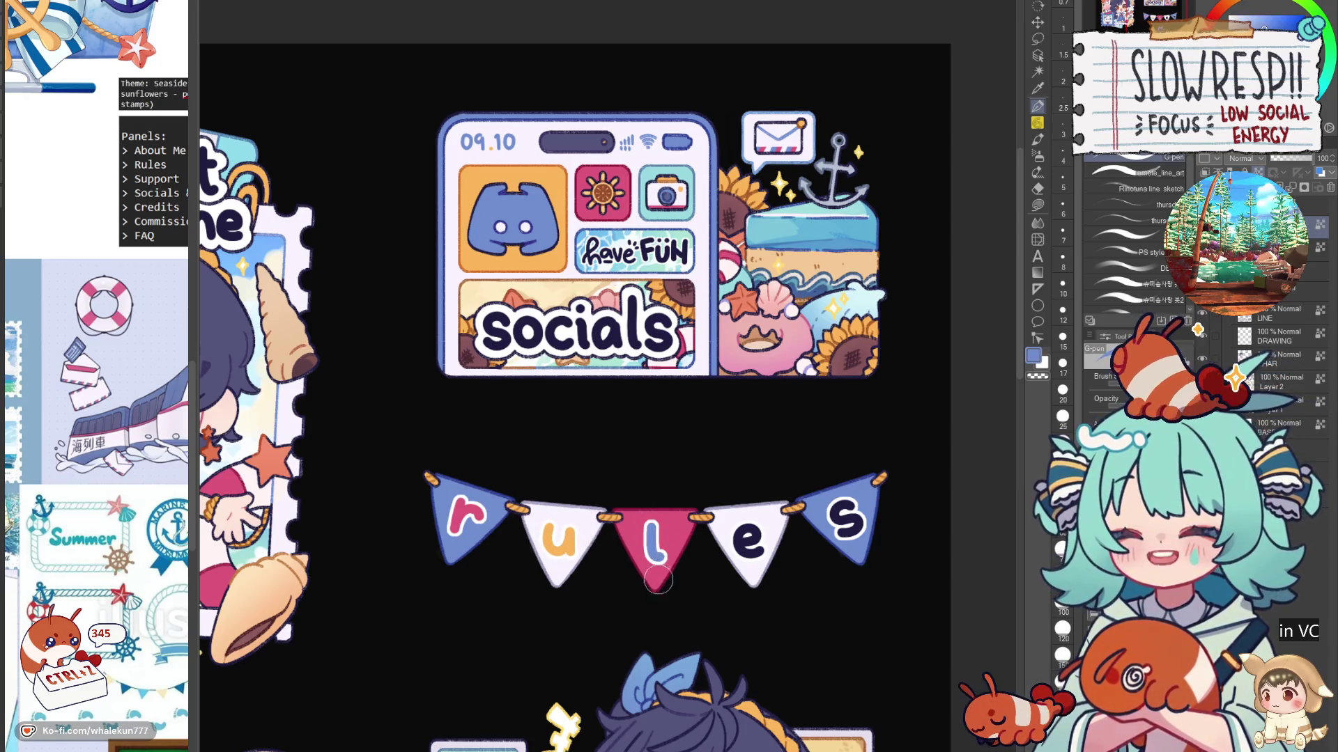
# Step: Paint the s of rules pink and the e orange
pyautogui.keyDown('alt'); pyautogui.click(667, 516); pyautogui.keyUp('alt')
pyautogui.moveTo(836, 516); pyautogui.dragTo(874, 517)
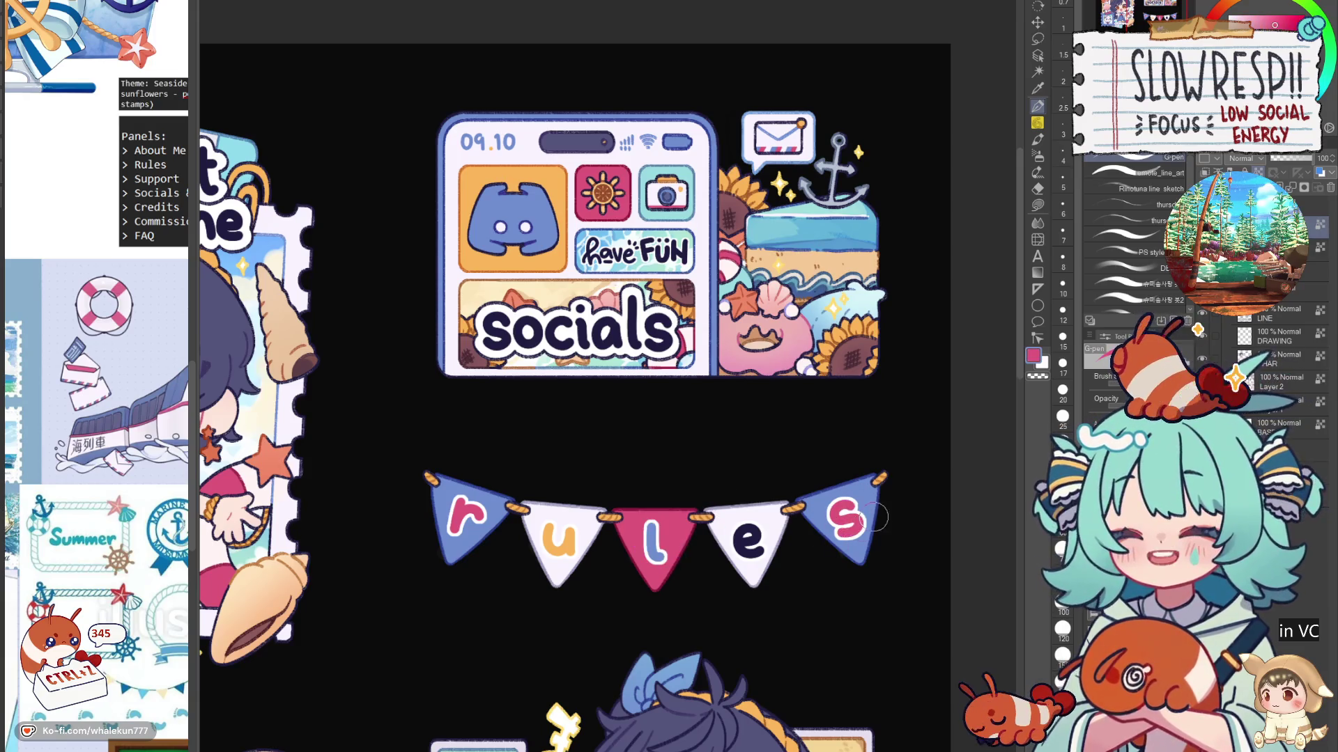
pyautogui.keyDown('alt'); pyautogui.click(570, 533); pyautogui.keyUp('alt')
pyautogui.moveTo(742, 519)
pyautogui.mouseDown()
pyautogui.moveTo(756, 550)
pyautogui.moveTo(773, 536)
pyautogui.mouseUp()
pyautogui.scroll(-3, 796, 453)
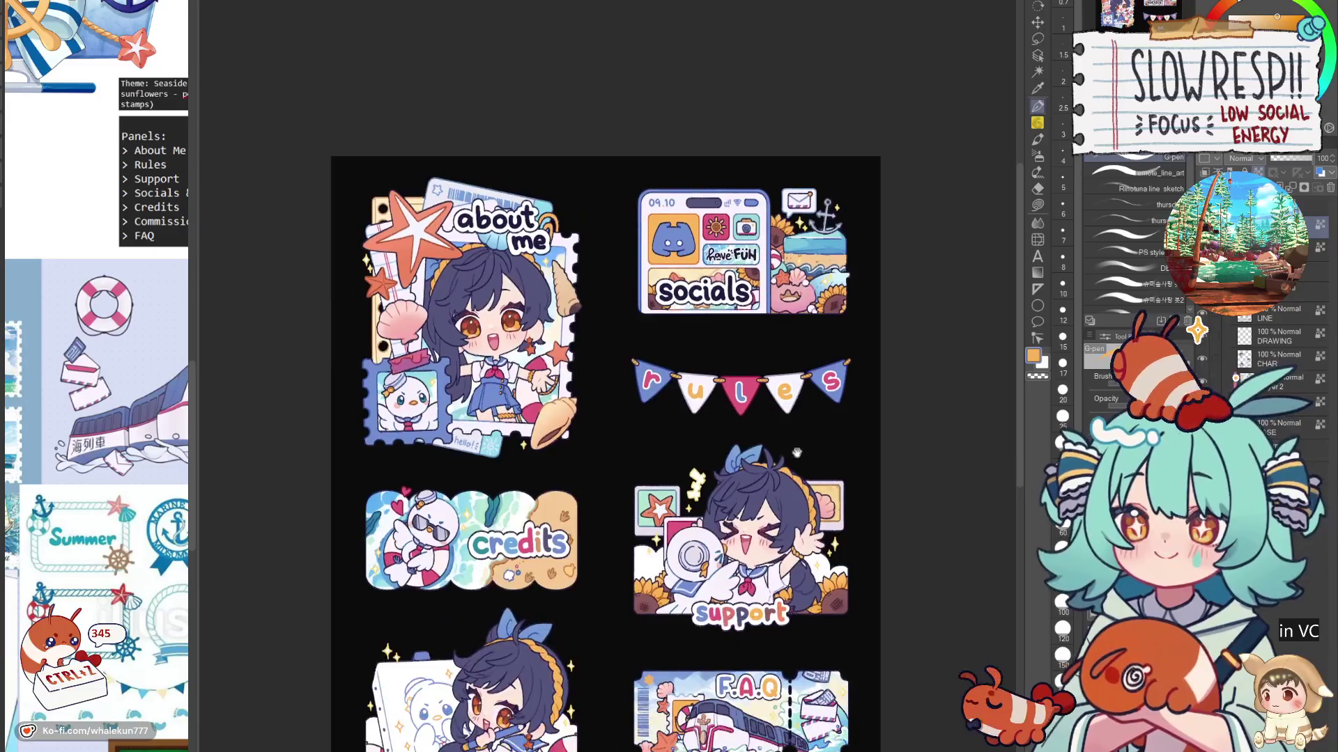
# Step: Undo the latest strokes on the rules banner
pyautogui.scroll(-2, 796, 453)
pyautogui.scroll(4, 752, 523)
pyautogui.keyDown('alt'); pyautogui.click(752, 522); pyautogui.keyUp('alt')
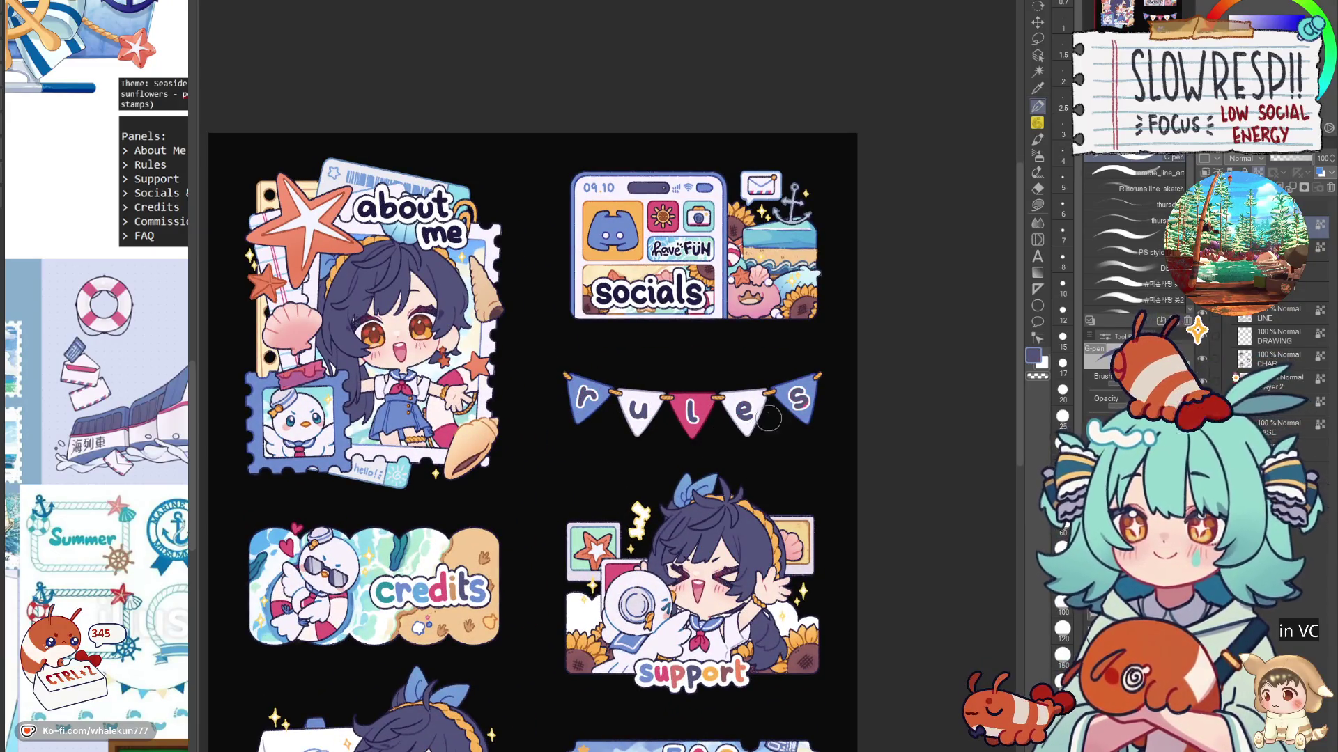
pyautogui.hotkey('ctrl', 'z')
pyautogui.hotkey('ctrl', 'z')
pyautogui.hotkey('ctrl', 'z')
pyautogui.hotkey('ctrl', 'z')
pyautogui.hotkey('ctrl', 'z')
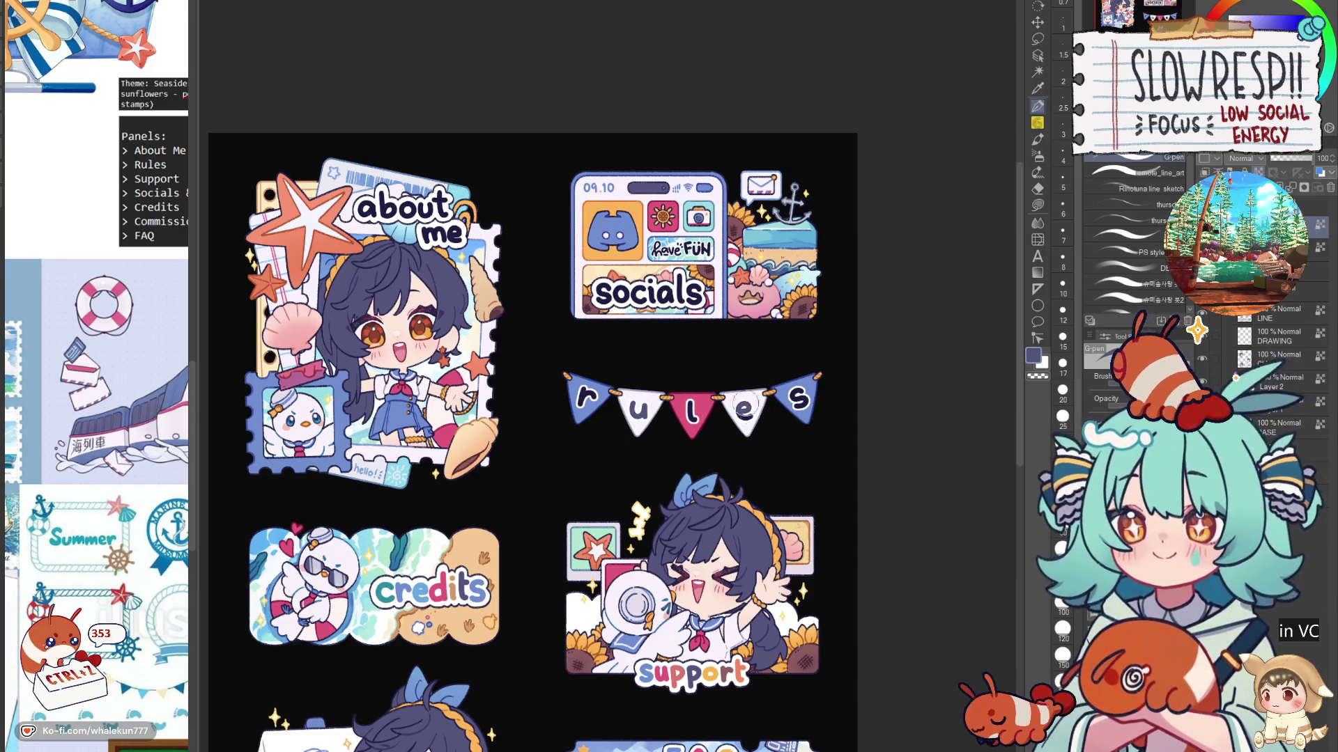
# Step: Lighten the a of about to grey
pyautogui.moveTo(784, 411); pyautogui.dragTo(856, 299)
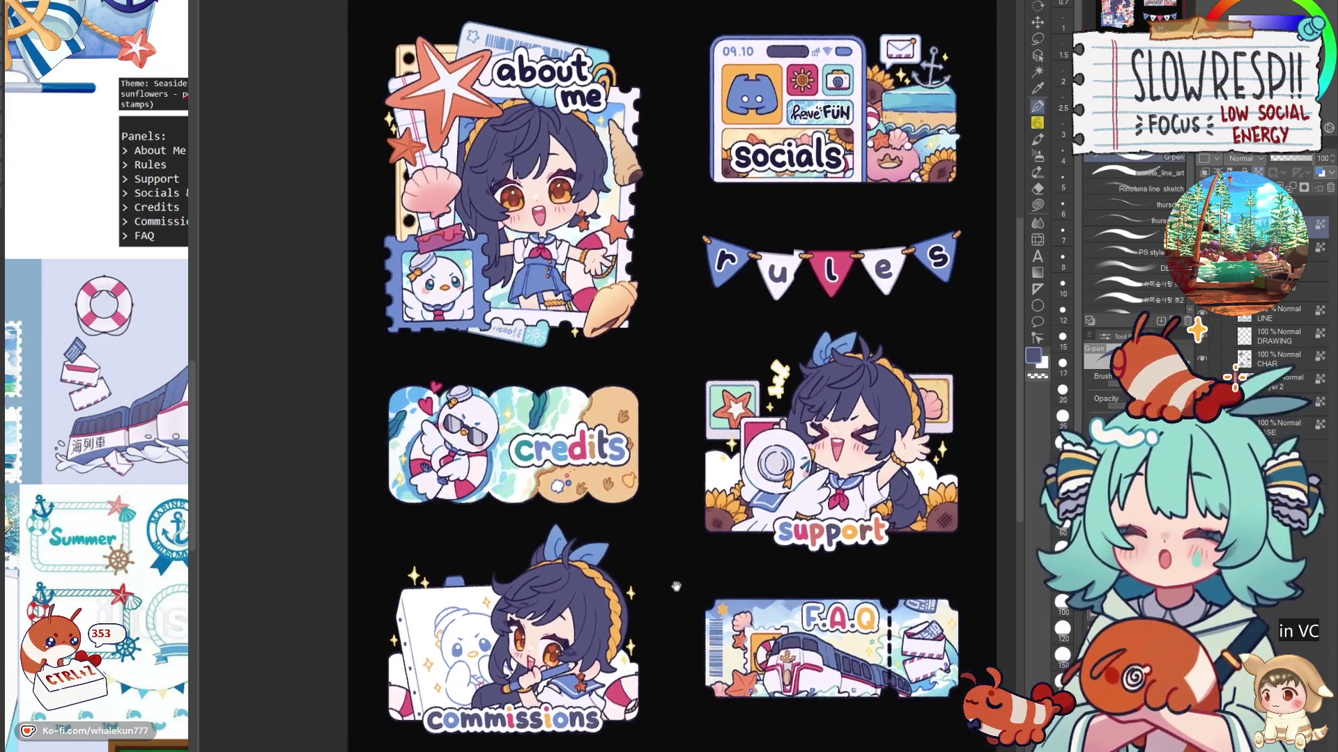
pyautogui.moveTo(478, 102); pyautogui.dragTo(576, 374)
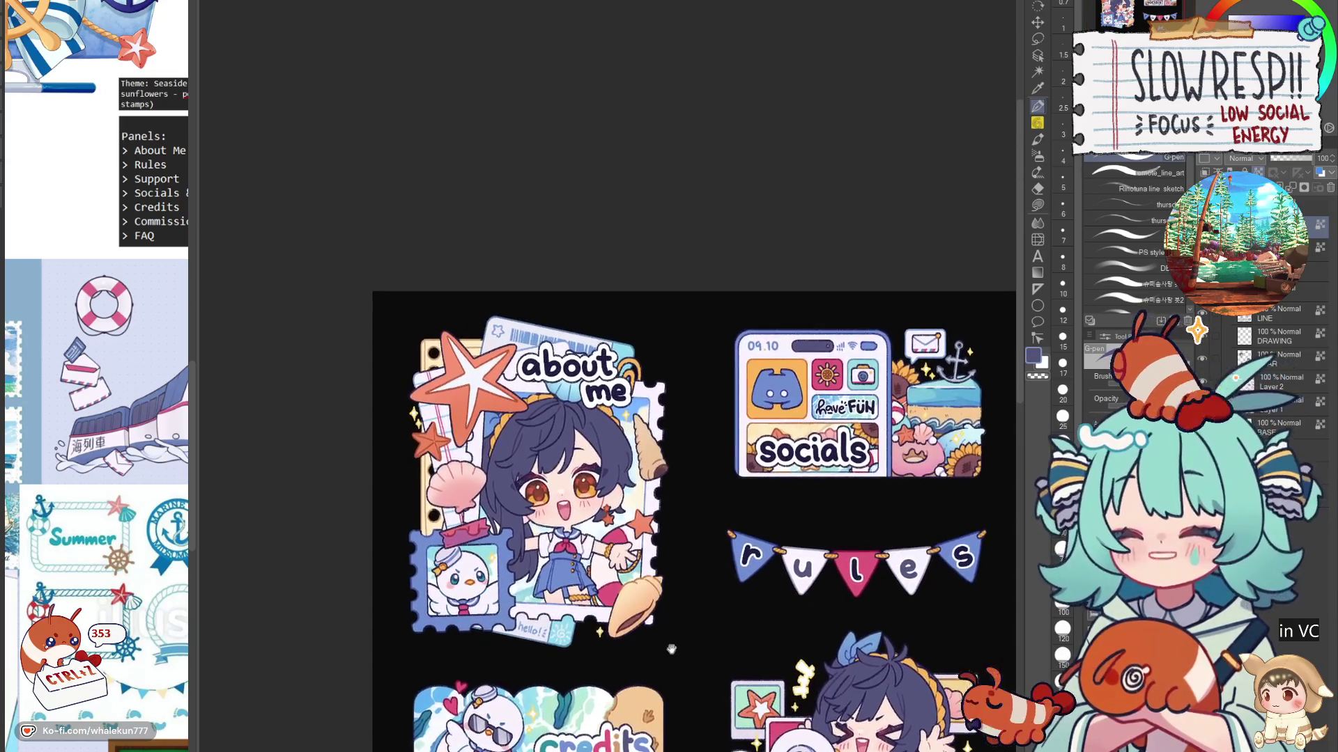
pyautogui.scroll(2, 575, 373)
pyautogui.scroll(2, 575, 373)
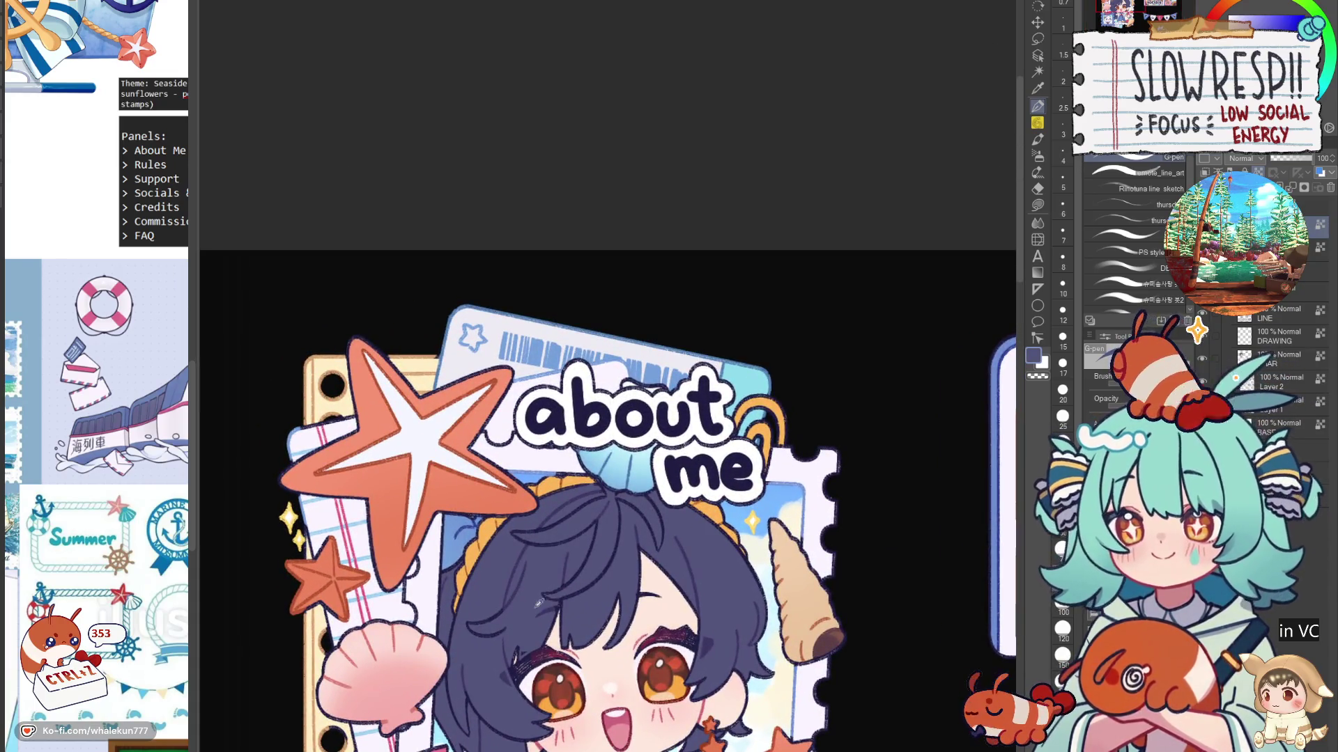
pyautogui.moveTo(551, 414); pyautogui.dragTo(589, 416)
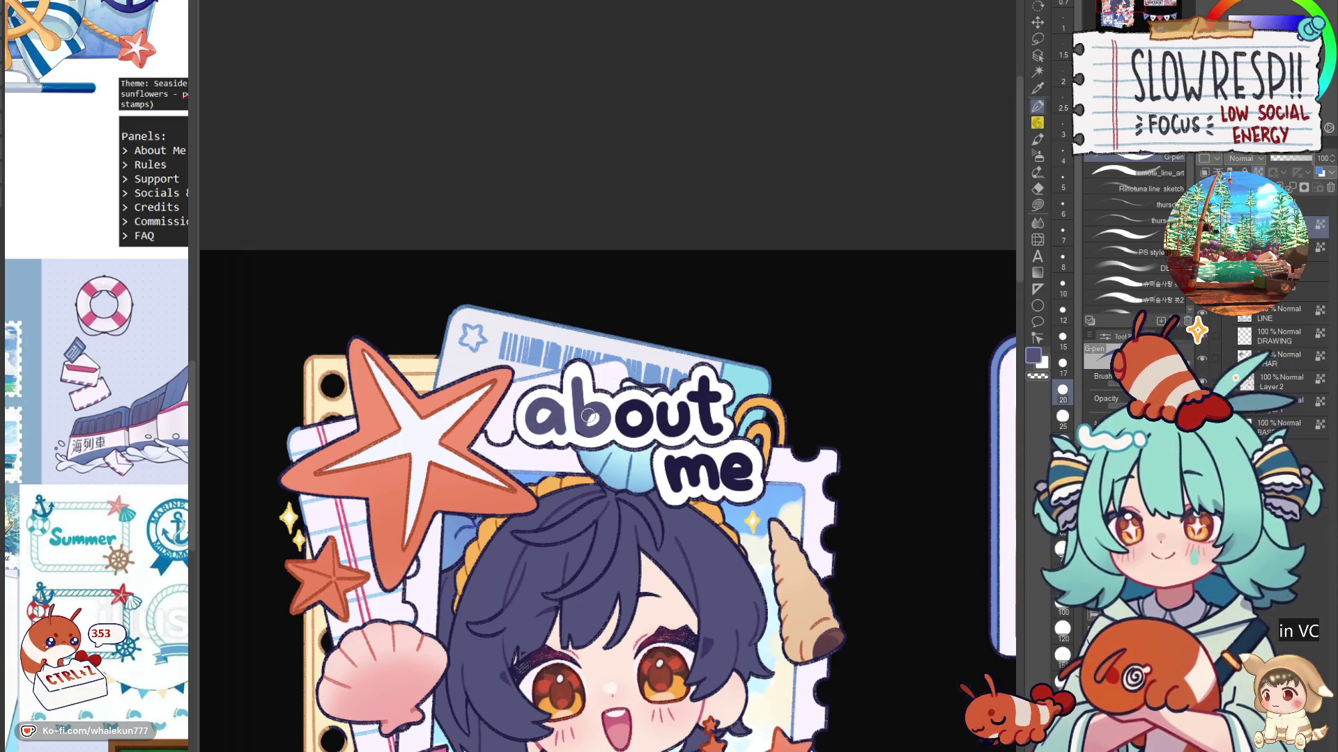
# Step: Paint the b of about reddish-brown, discarding a trial light stroke
pyautogui.click(1277, 15)
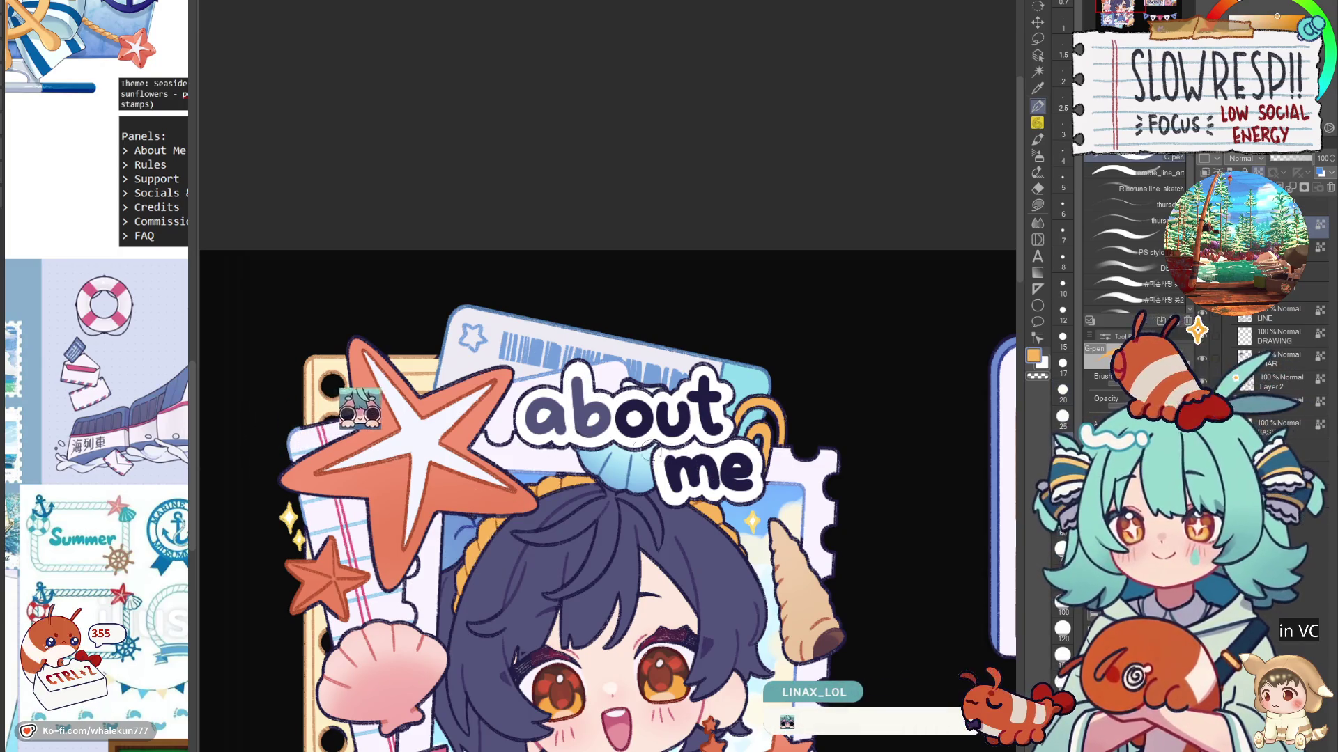
pyautogui.scroll(-5, 651, 453)
pyautogui.keyDown('alt'); pyautogui.click(563, 563); pyautogui.keyUp('alt')
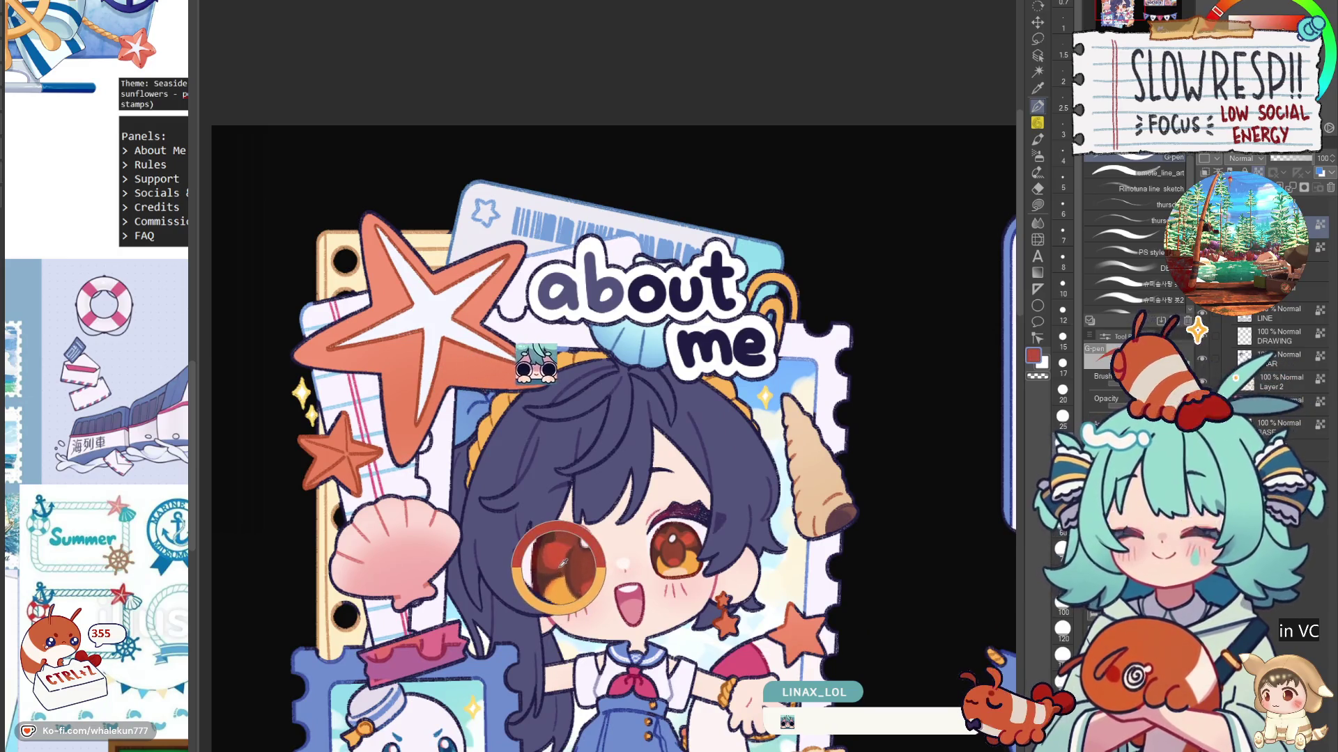
pyautogui.moveTo(563, 563); pyautogui.dragTo(568, 554)
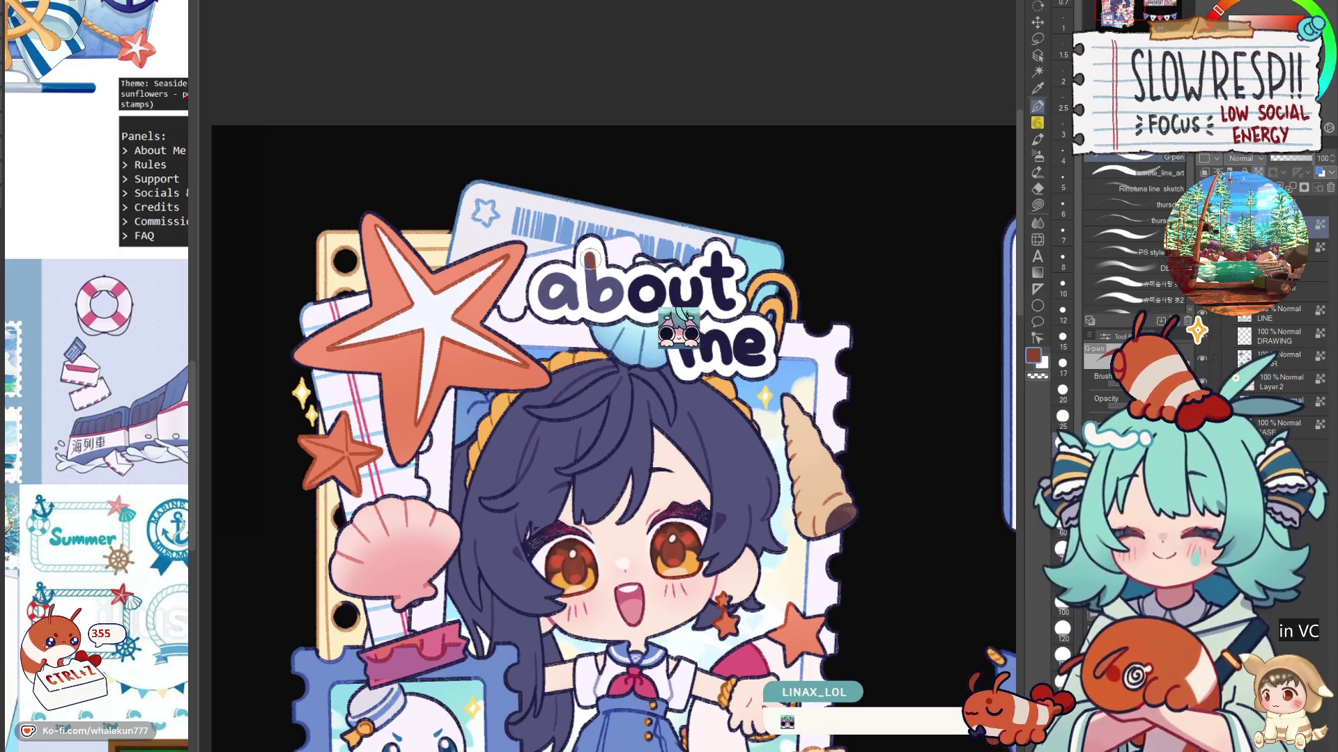
pyautogui.moveTo(590, 260)
pyautogui.mouseDown()
pyautogui.moveTo(603, 293)
pyautogui.moveTo(644, 307)
pyautogui.moveTo(665, 272)
pyautogui.mouseUp()
pyautogui.keyDown('alt'); pyautogui.click(466, 418); pyautogui.keyUp('alt')
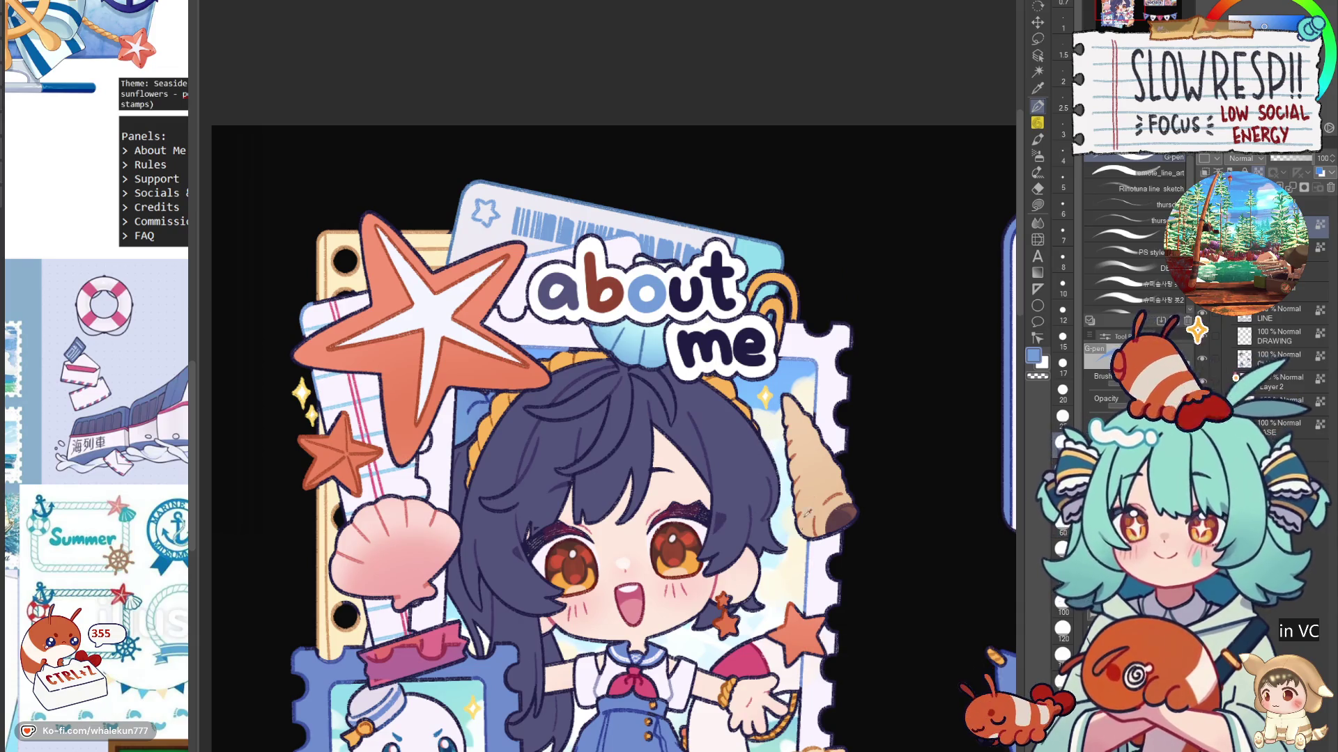
pyautogui.moveTo(589, 254)
pyautogui.mouseDown()
pyautogui.moveTo(592, 300)
pyautogui.moveTo(620, 292)
pyautogui.moveTo(592, 306)
pyautogui.moveTo(608, 292)
pyautogui.mouseUp()
pyautogui.hotkey('ctrl', 'z')
# Step: Paint the o of about red, sampling pink and orange for the u and t
pyautogui.keyDown('alt'); pyautogui.click(626, 729); pyautogui.keyUp('alt')
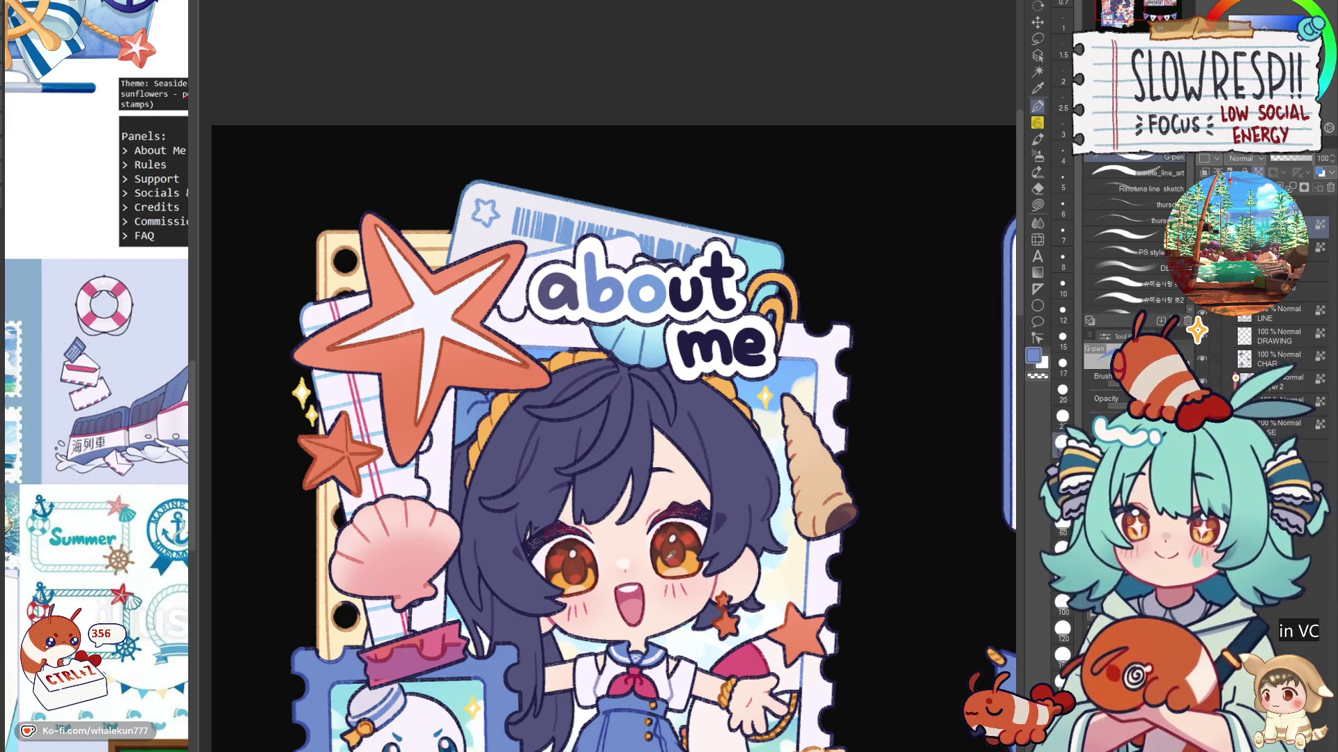
pyautogui.keyDown('alt'); pyautogui.click(687, 554); pyautogui.keyUp('alt')
pyautogui.moveTo(648, 279)
pyautogui.mouseDown()
pyautogui.moveTo(686, 300)
pyautogui.moveTo(717, 251)
pyautogui.moveTo(722, 307)
pyautogui.moveTo(721, 261)
pyautogui.moveTo(728, 291)
pyautogui.mouseUp()
pyautogui.keyDown('alt'); pyautogui.click(613, 665); pyautogui.keyUp('alt')
pyautogui.keyDown('alt'); pyautogui.click(728, 390); pyautogui.keyUp('alt')
pyautogui.scroll(-5, 741, 301)
pyautogui.scroll(4, 659, 274)
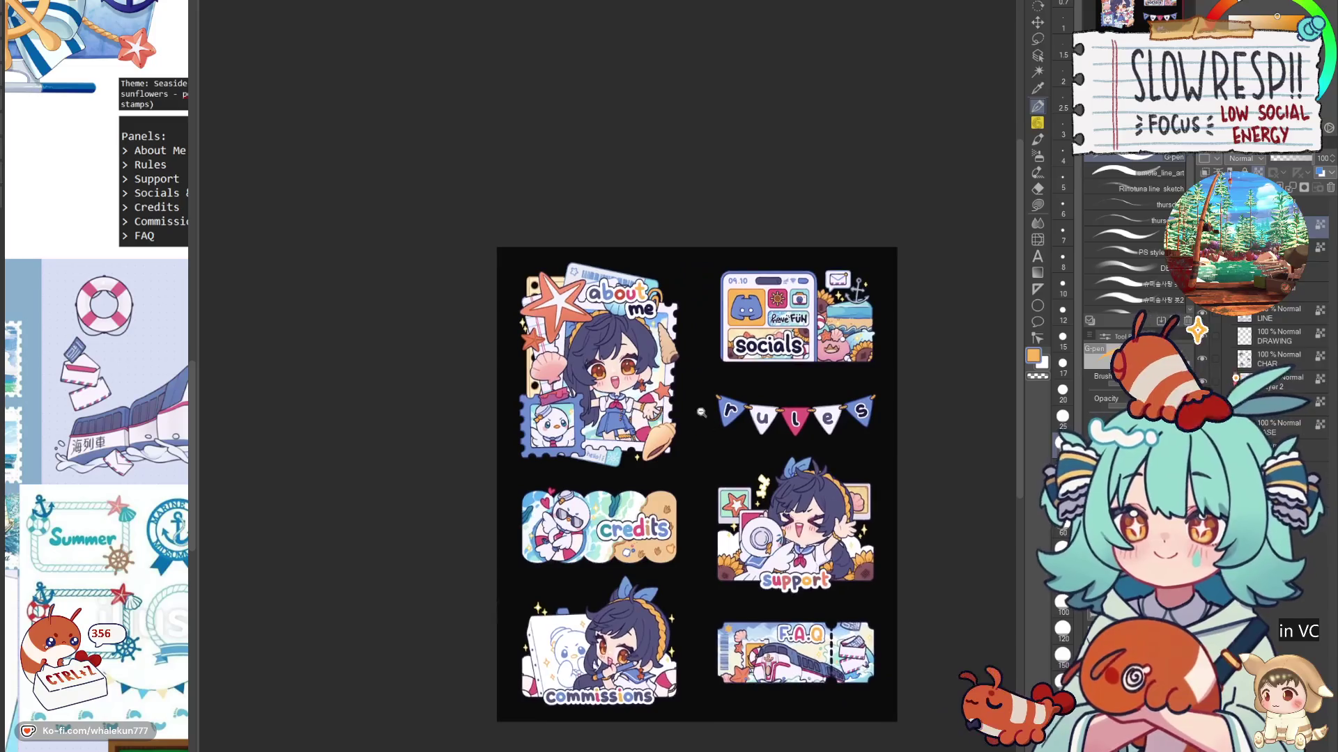
# Step: Paint the m of me light blue and the e teal
pyautogui.scroll(2, 627, 390)
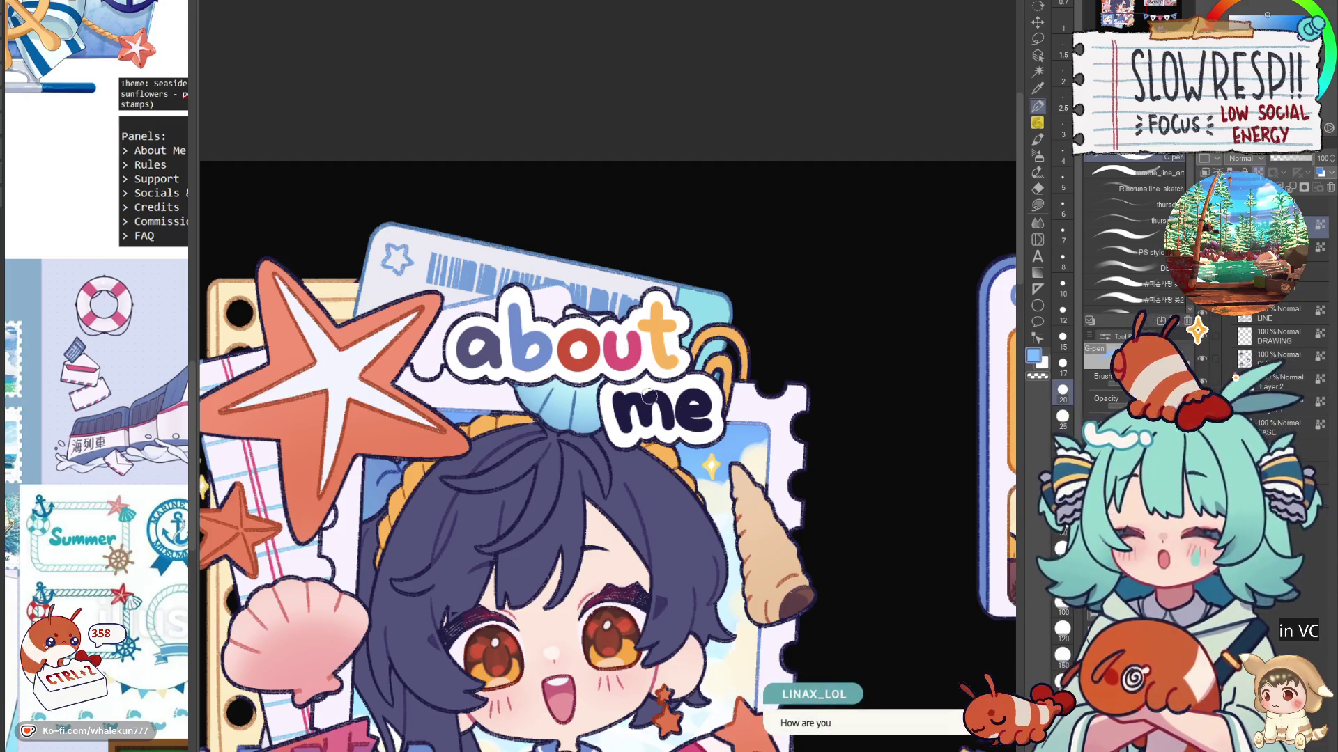
pyautogui.scroll(1, 646, 395)
pyautogui.moveTo(632, 427)
pyautogui.mouseDown()
pyautogui.moveTo(674, 448)
pyautogui.moveTo(707, 420)
pyautogui.mouseUp()
pyautogui.scroll(-2, 697, 378)
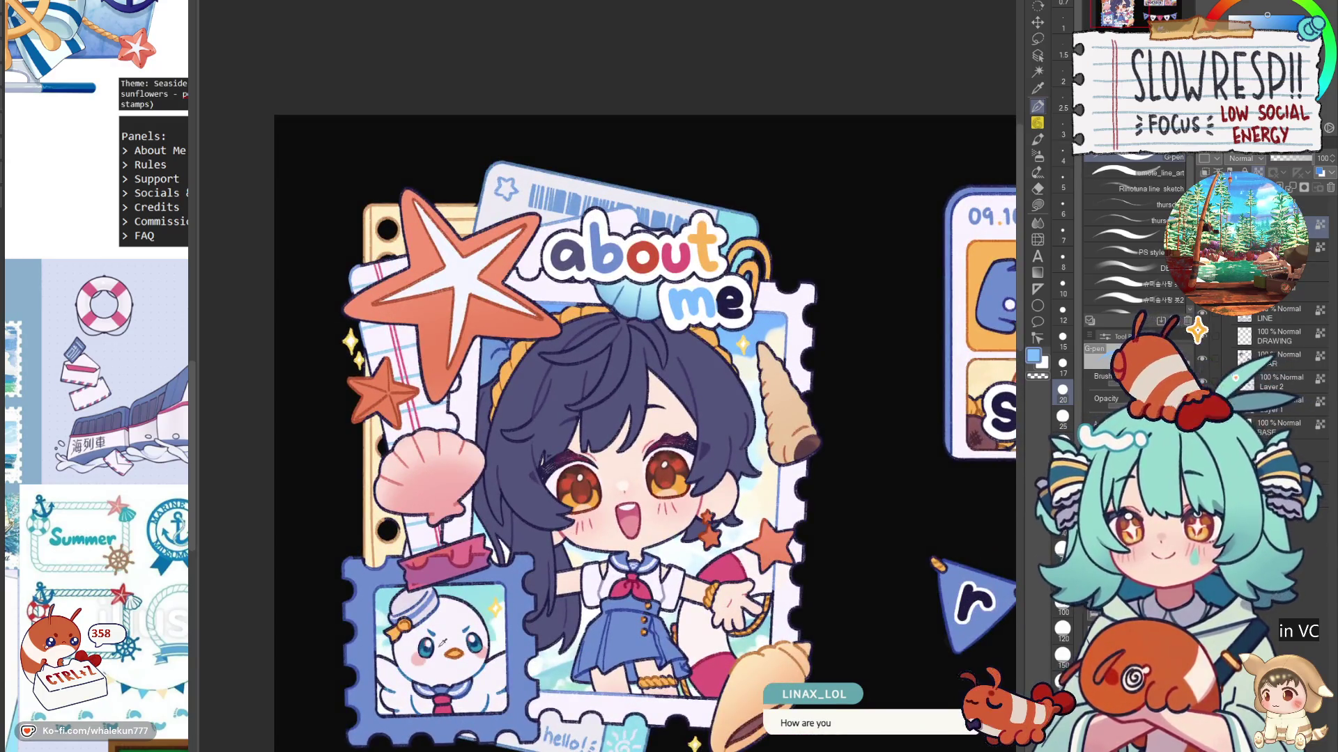
pyautogui.click(1275, 21)
pyautogui.moveTo(734, 307)
pyautogui.mouseDown()
pyautogui.moveTo(728, 290)
pyautogui.moveTo(724, 314)
pyautogui.mouseUp()
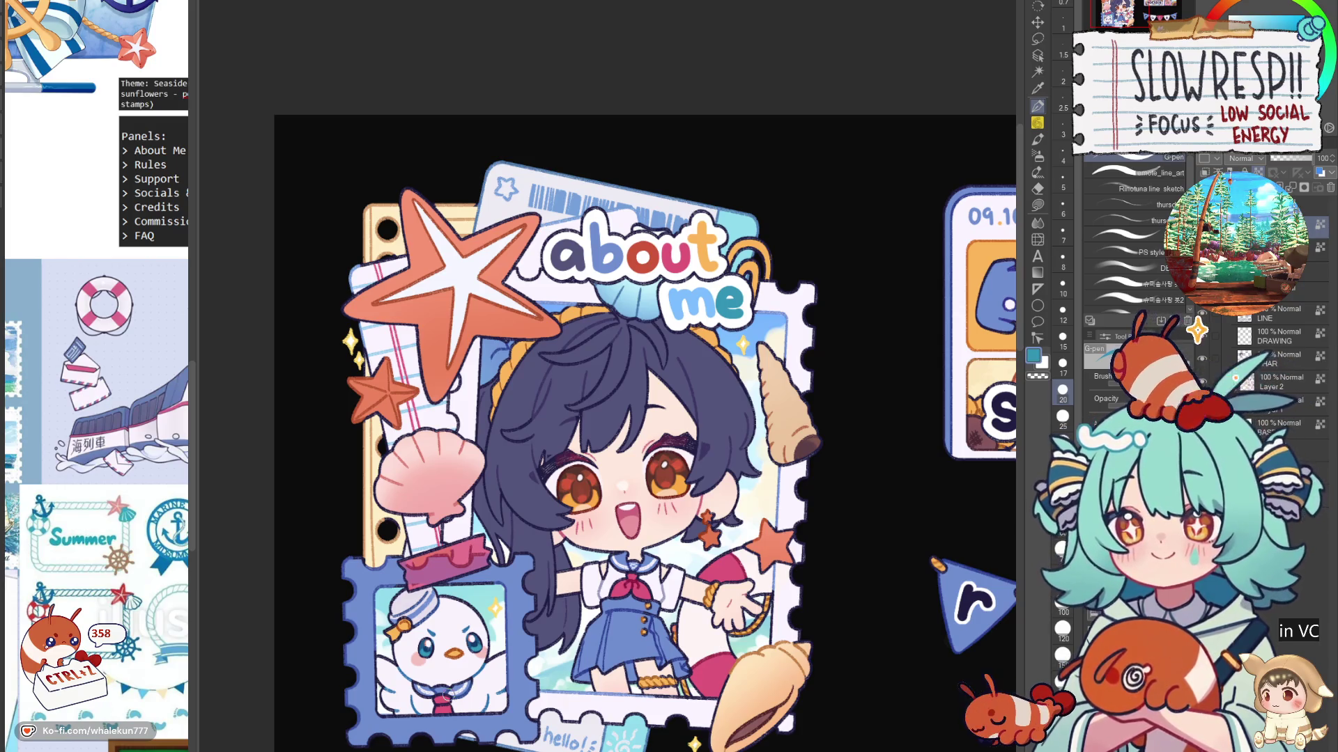
# Step: Repaint the e of me pink-red sampled from the beach ball
pyautogui.moveTo(652, 648); pyautogui.dragTo(648, 517)
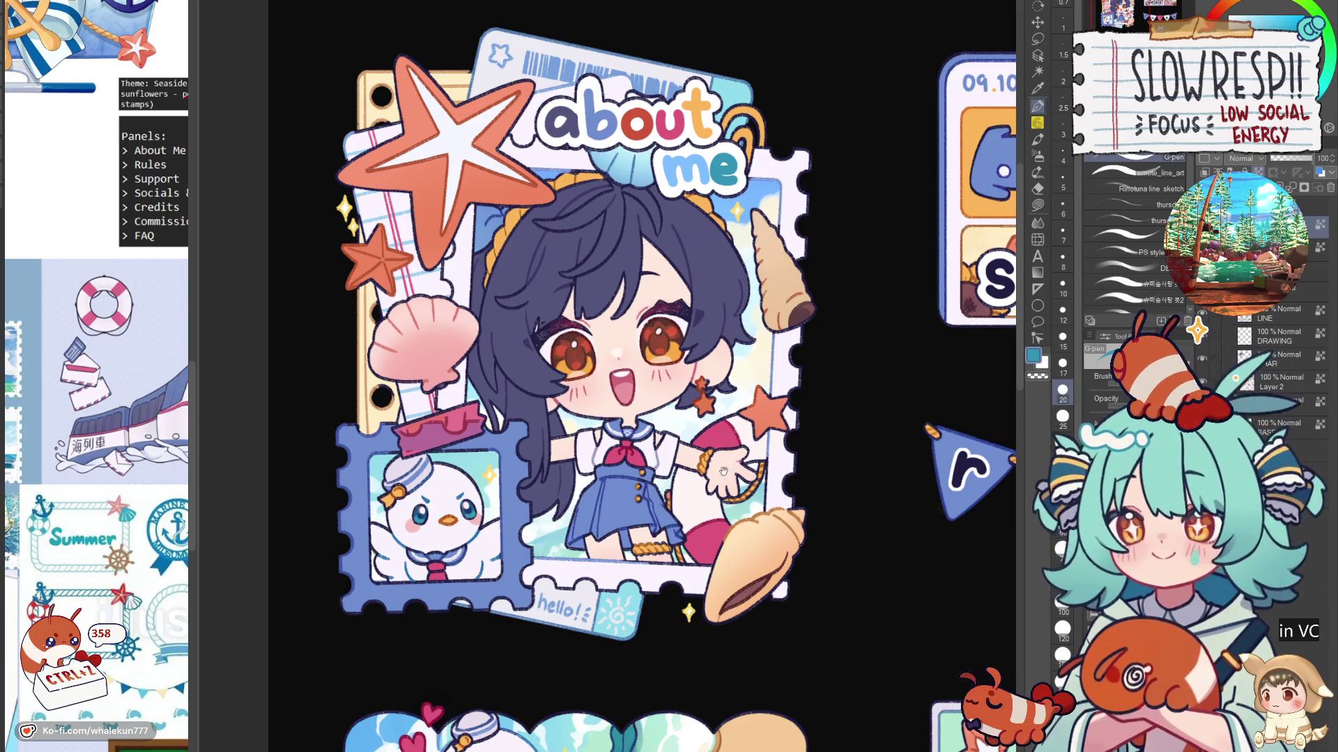
pyautogui.moveTo(723, 472); pyautogui.dragTo(650, 646)
pyautogui.keyDown('alt'); pyautogui.click(601, 519); pyautogui.keyUp('alt')
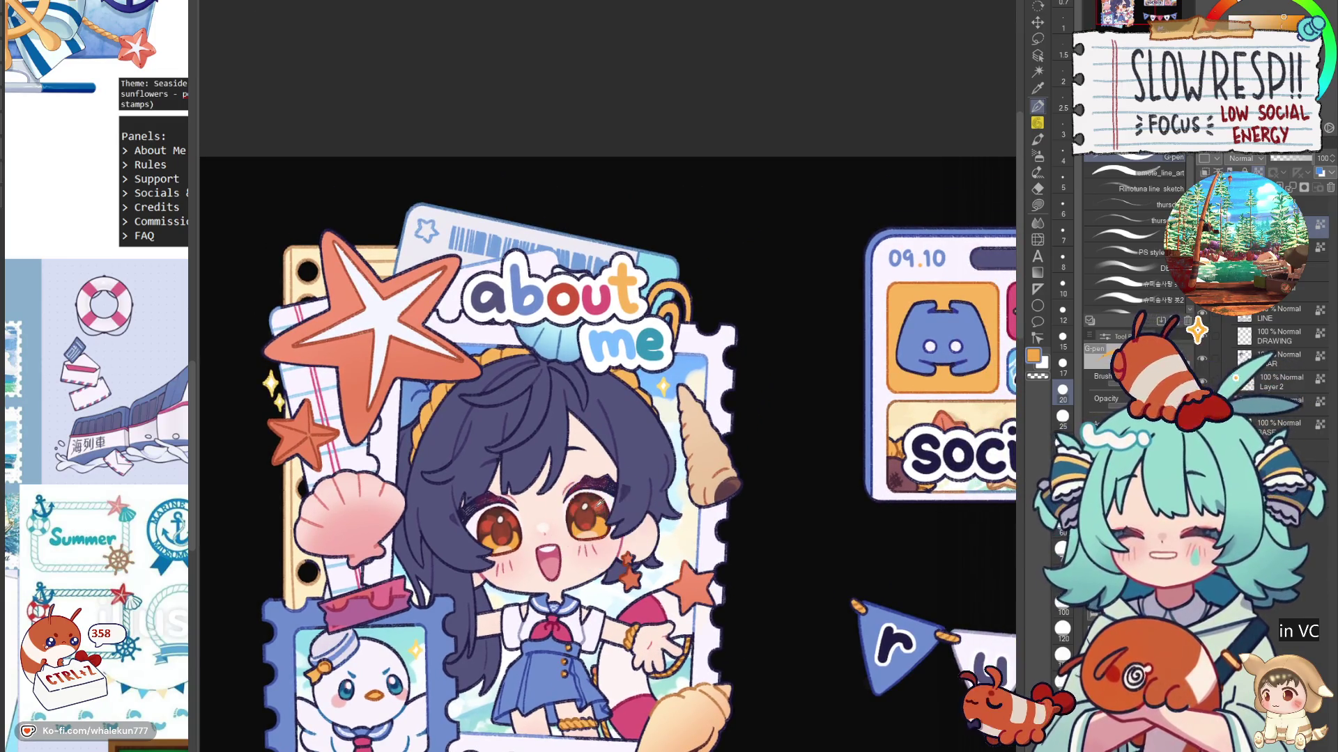
pyautogui.keyDown('alt'); pyautogui.click(652, 604); pyautogui.keyUp('alt')
pyautogui.moveTo(653, 330); pyautogui.dragTo(648, 341)
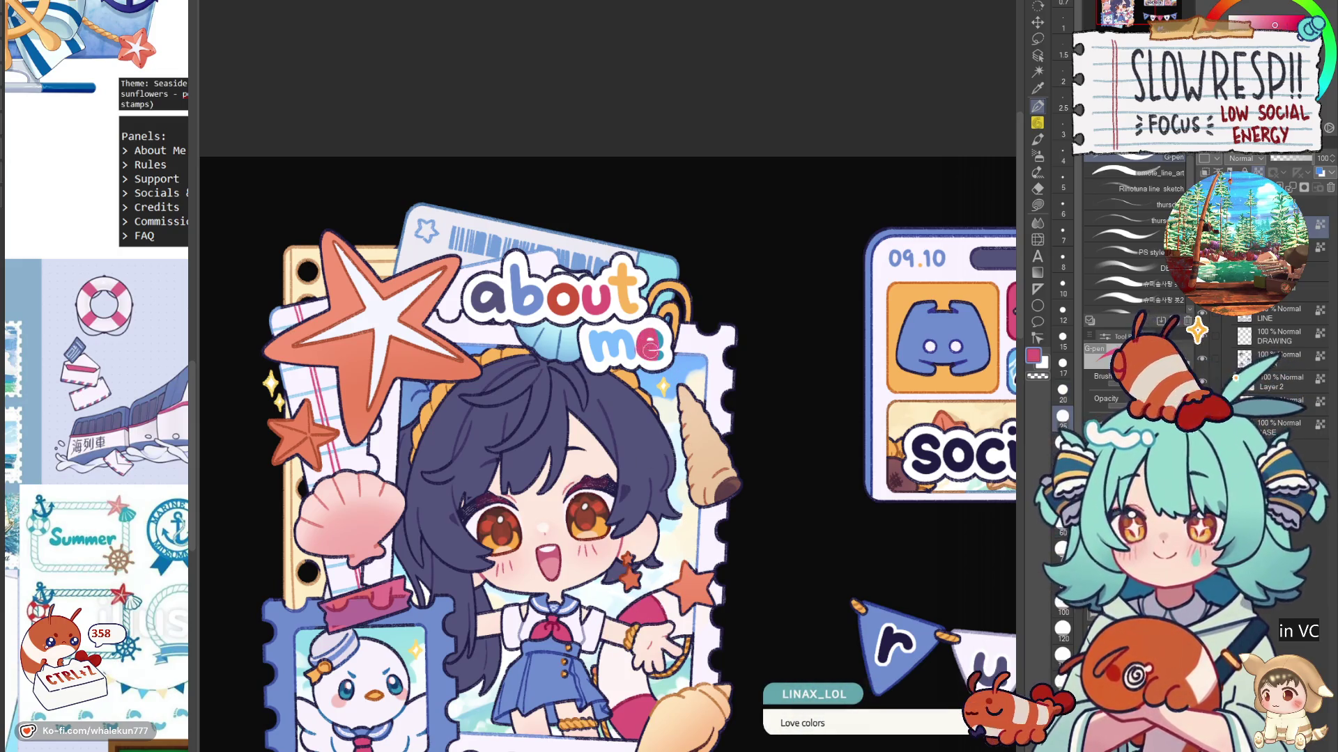
pyautogui.keyDown('alt'); pyautogui.click(648, 343); pyautogui.keyUp('alt')
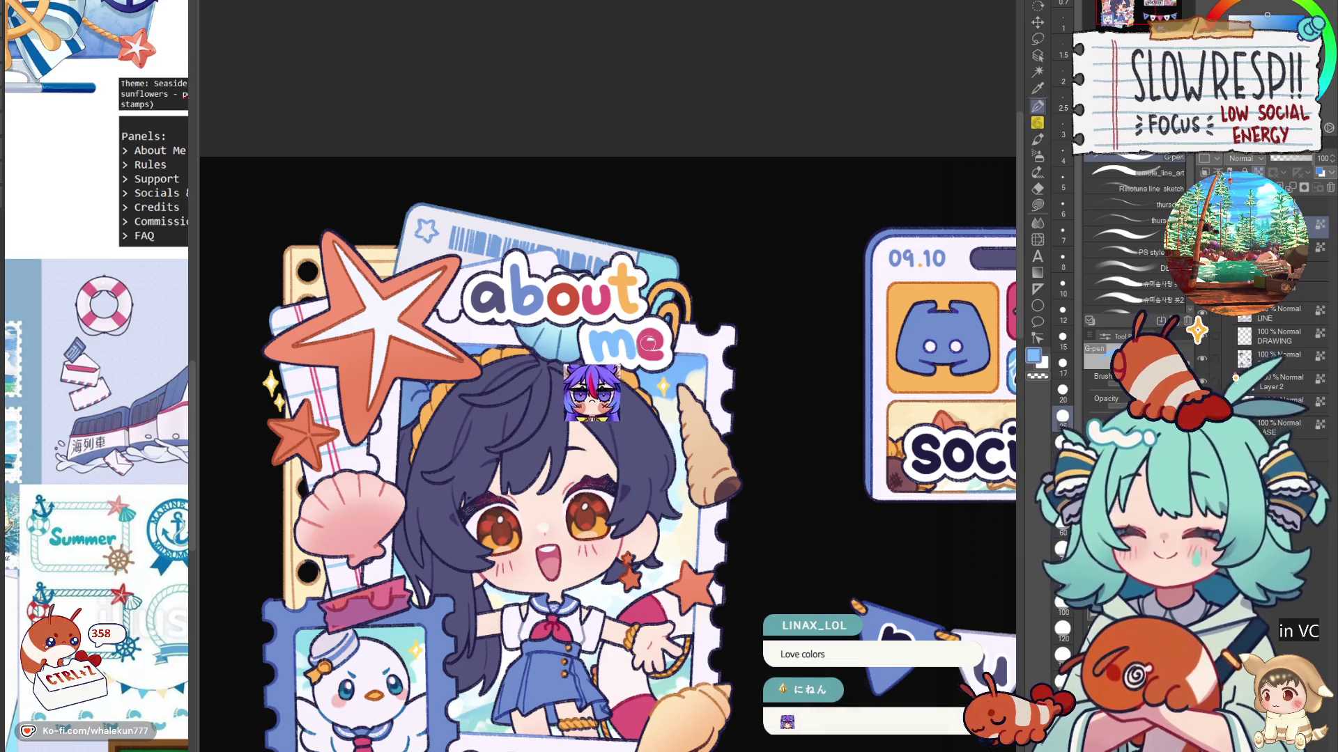
pyautogui.keyDown('alt'); pyautogui.click(648, 342); pyautogui.keyUp('alt')
# Step: Check the lettering with a mirrored view, then undo the recent strokes on me
pyautogui.moveTo(731, 327); pyautogui.dragTo(772, 307)
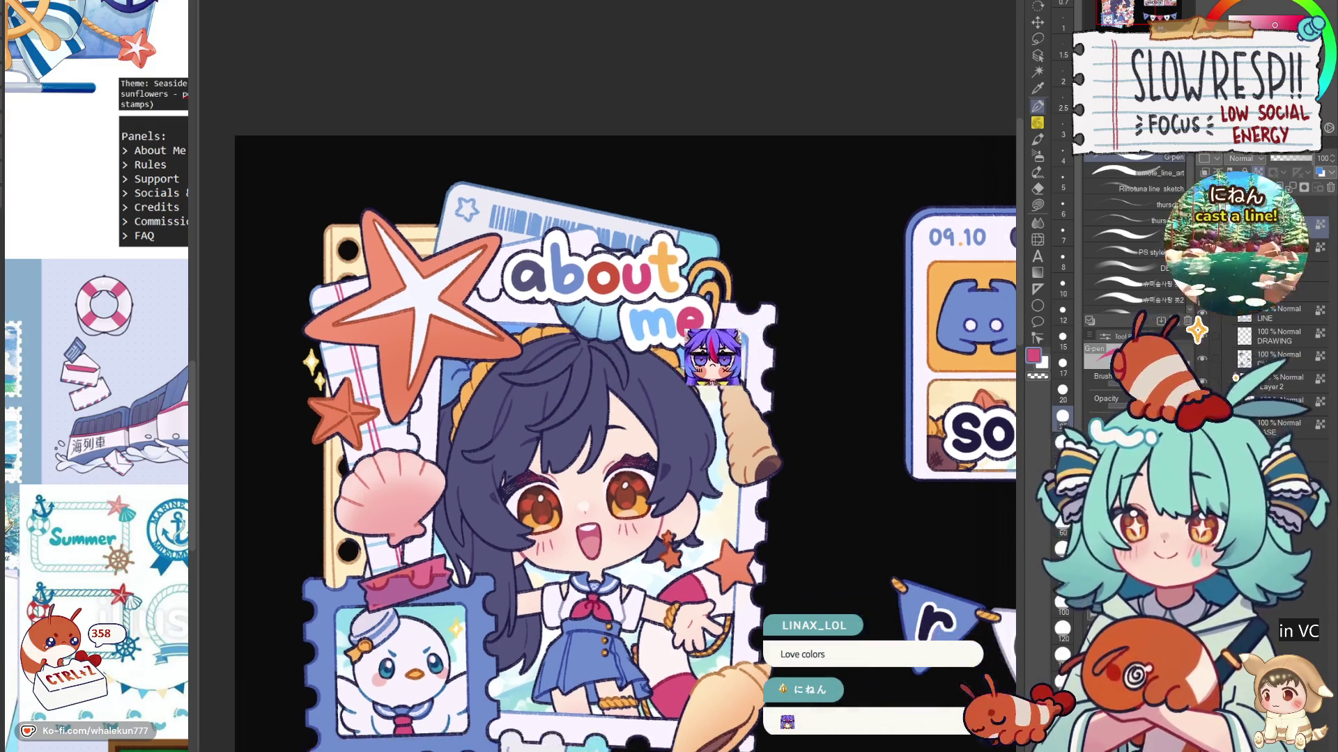
pyautogui.press('h')
pyautogui.press('h')
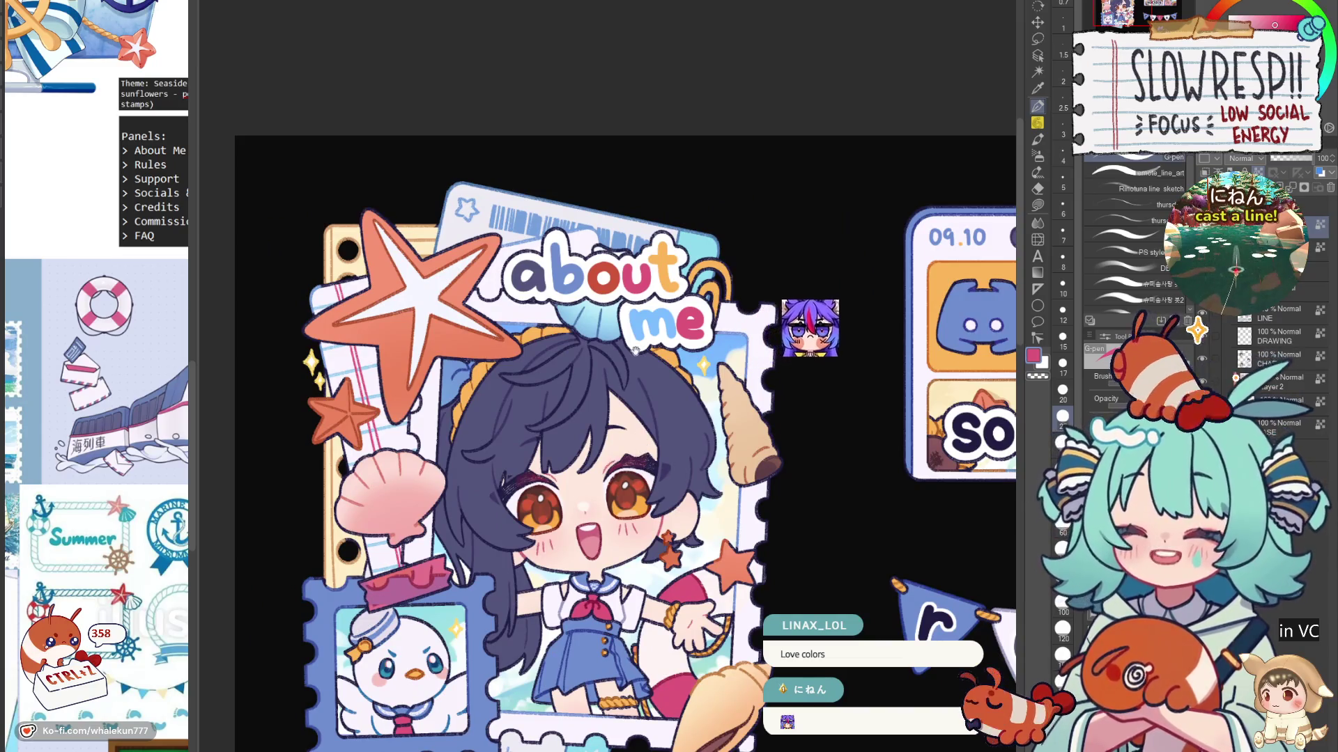
pyautogui.moveTo(634, 351)
pyautogui.mouseDown()
pyautogui.moveTo(728, 354)
pyautogui.moveTo(689, 356)
pyautogui.mouseUp()
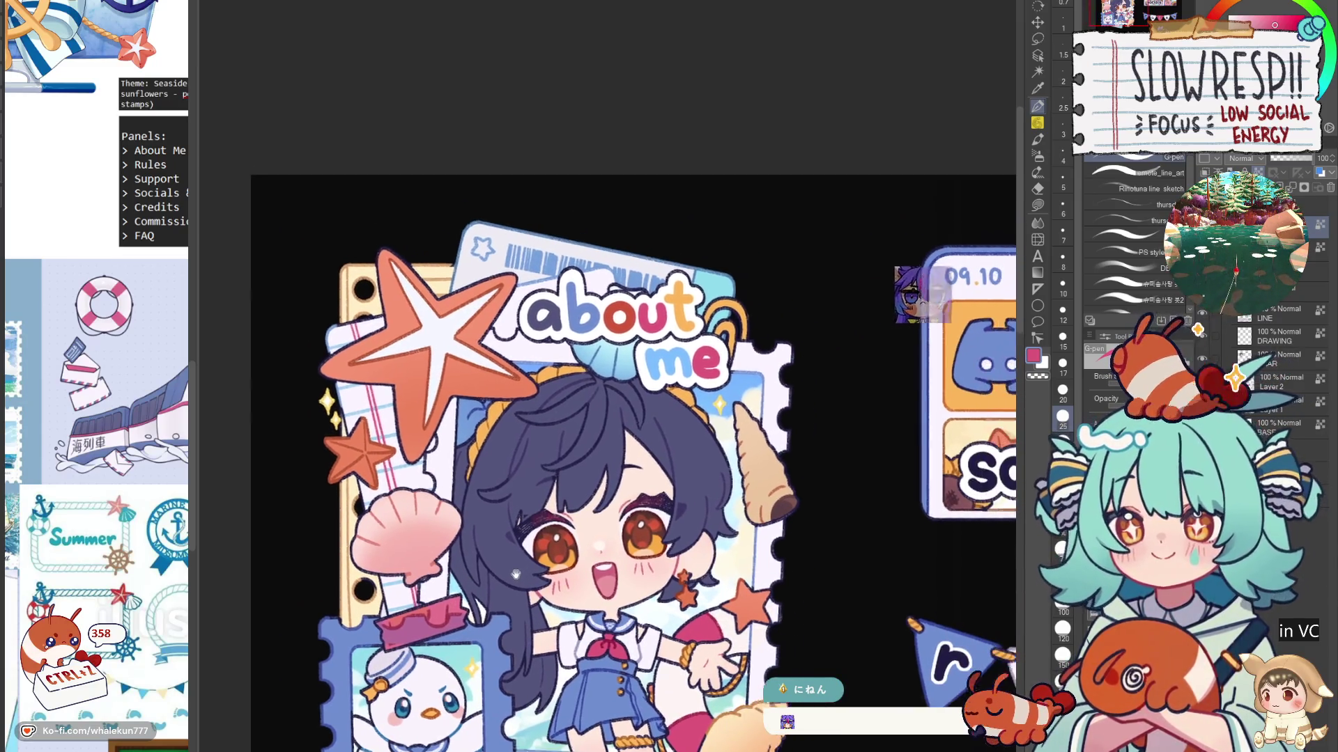
pyautogui.moveTo(560, 540)
pyautogui.mouseDown()
pyautogui.moveTo(482, 598)
pyautogui.moveTo(483, 650)
pyautogui.mouseUp()
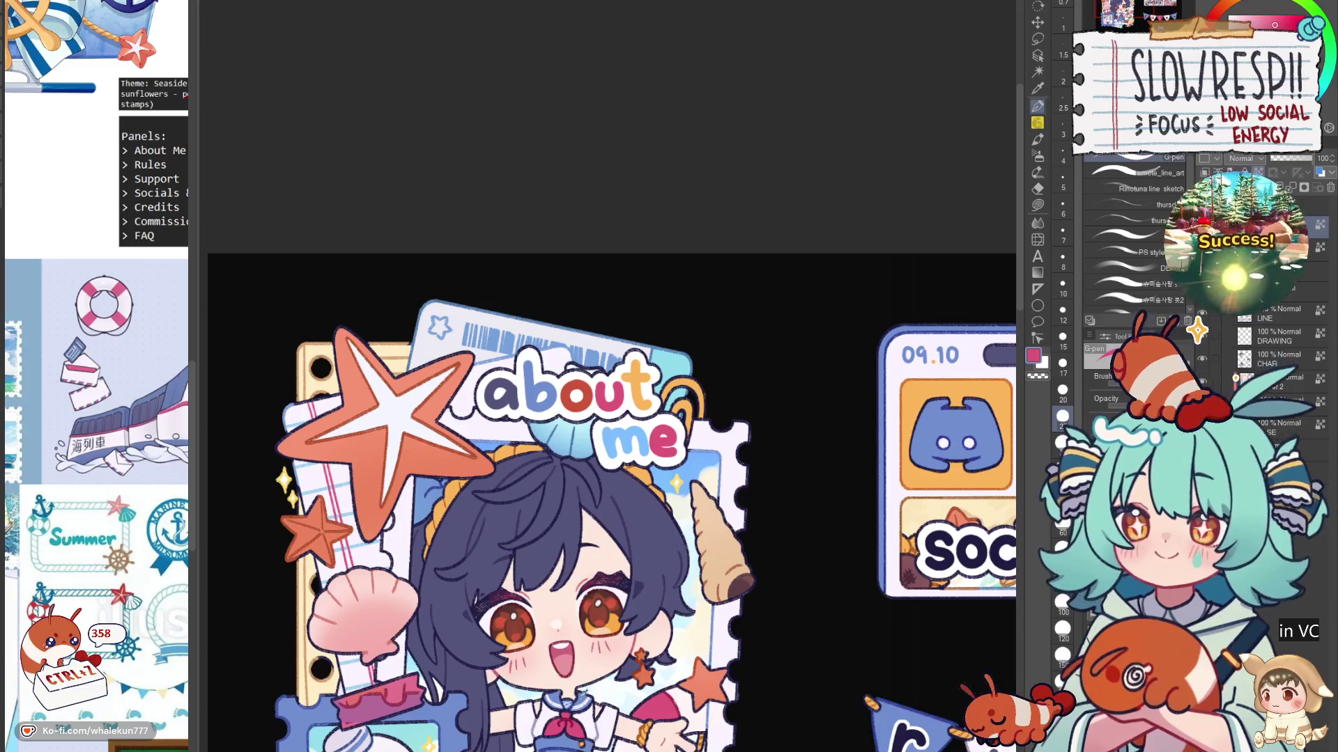
pyautogui.moveTo(553, 715); pyautogui.dragTo(596, 561)
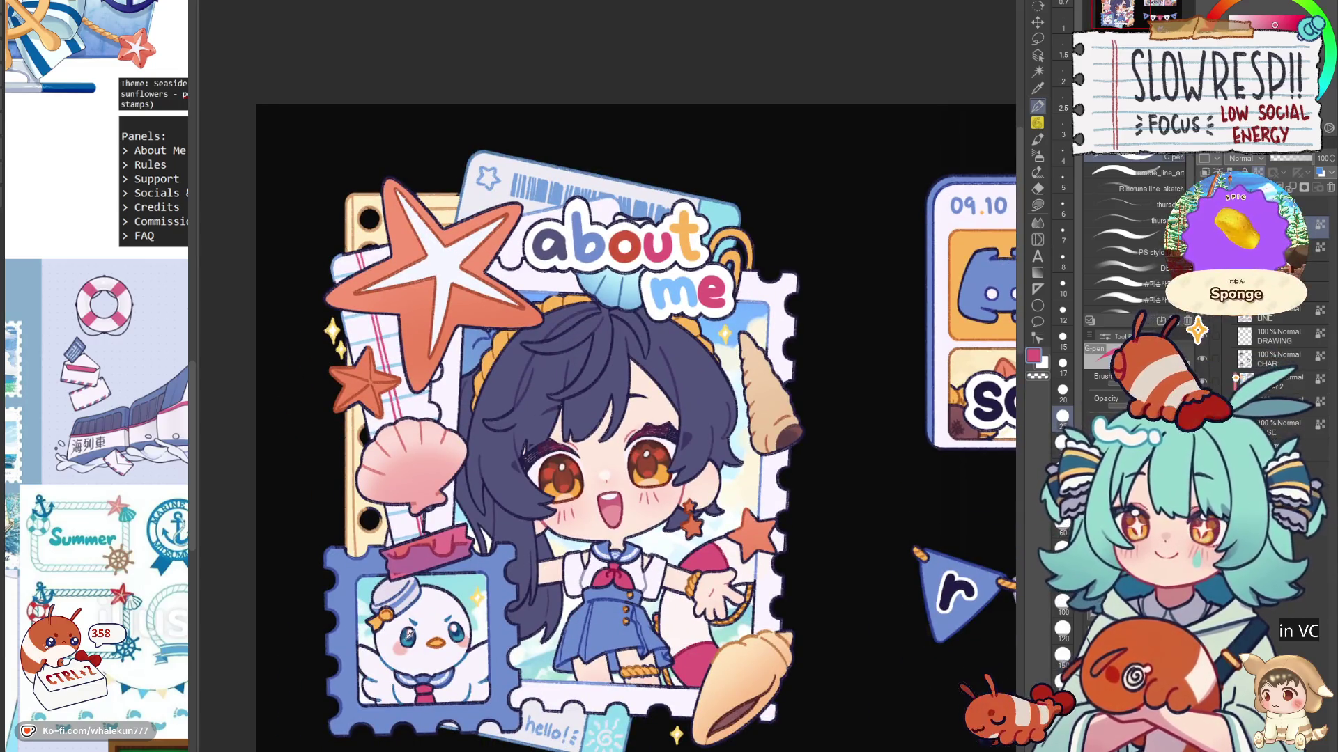
pyautogui.moveTo(634, 237); pyautogui.dragTo(536, 527)
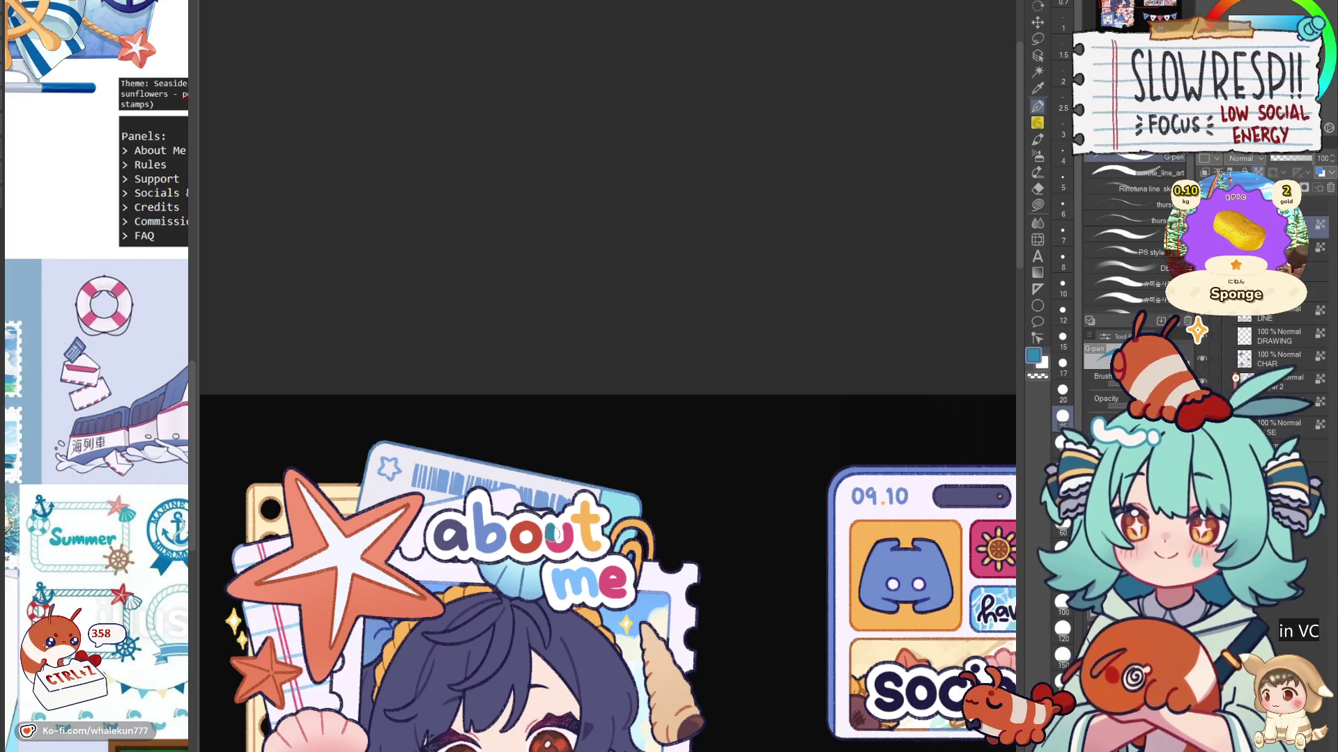
pyautogui.hotkey('ctrl', 'z')
pyautogui.hotkey('ctrl', 'z')
pyautogui.hotkey('ctrl', 'z')
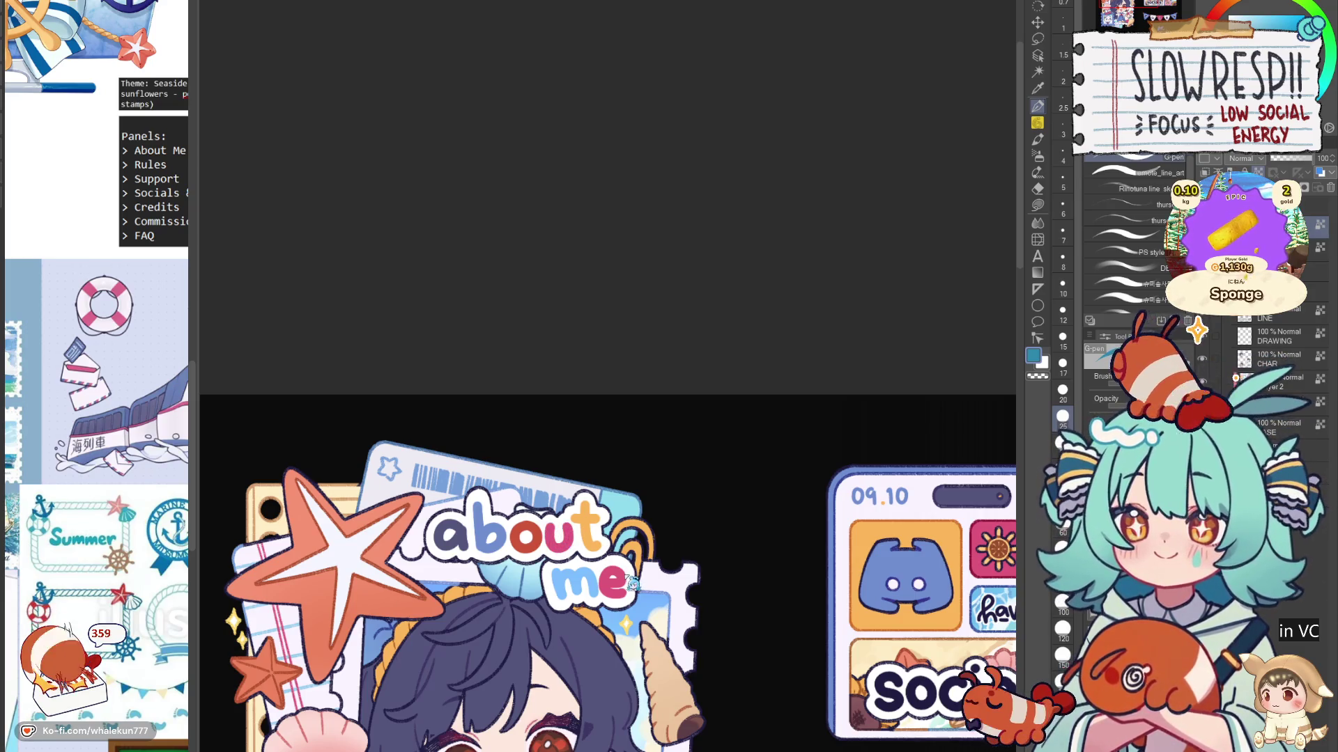
pyautogui.hotkey('ctrl', 'z')
pyautogui.hotkey('ctrl', 'z')
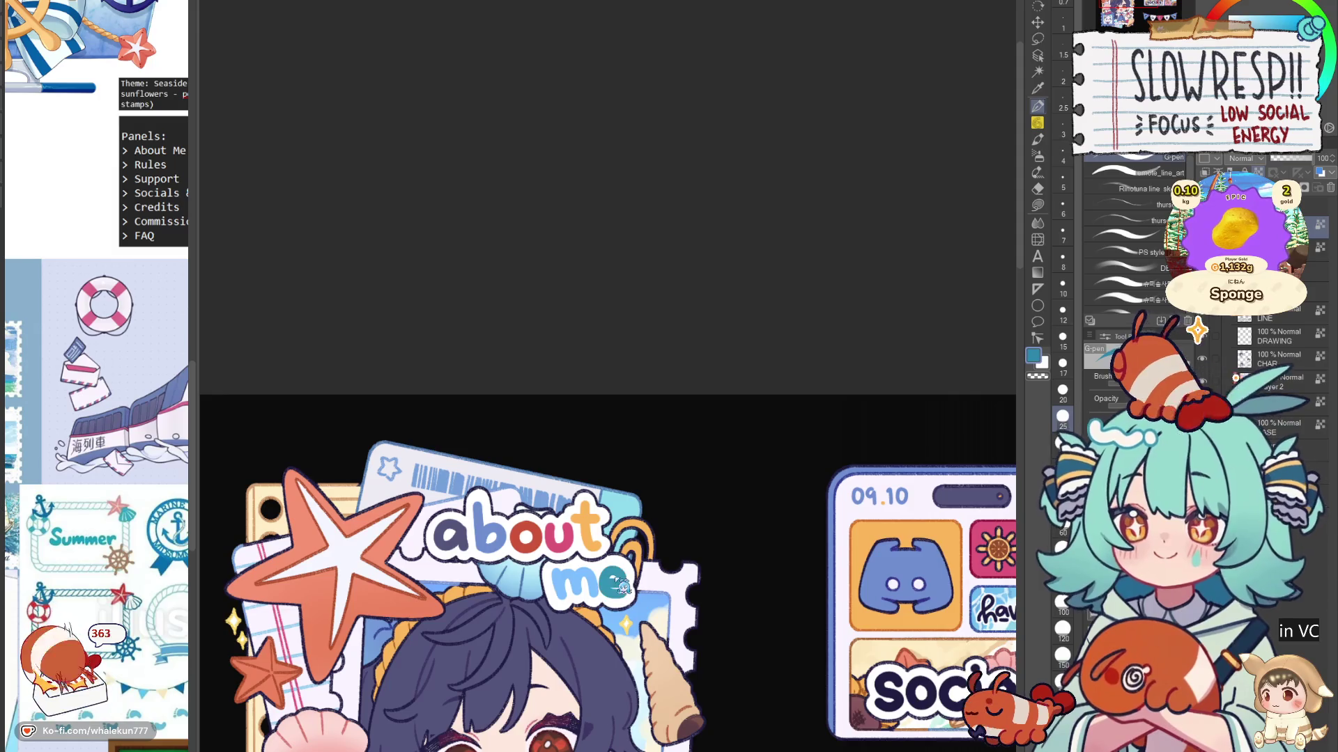
pyautogui.hotkey('ctrl', '0')
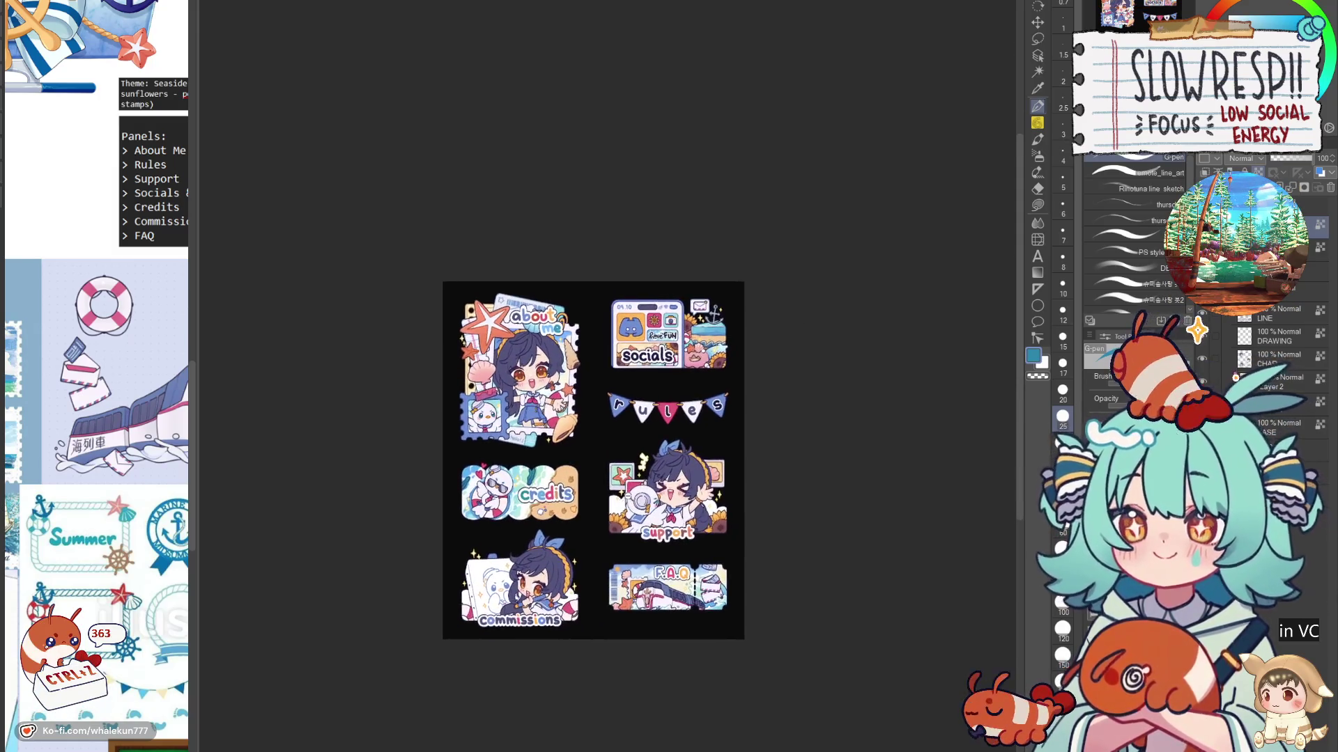
# Step: Paint the u of the rules banner teal and the e orange from the rope
pyautogui.hotkey('ctrl', '+')
pyautogui.hotkey('ctrl', '+')
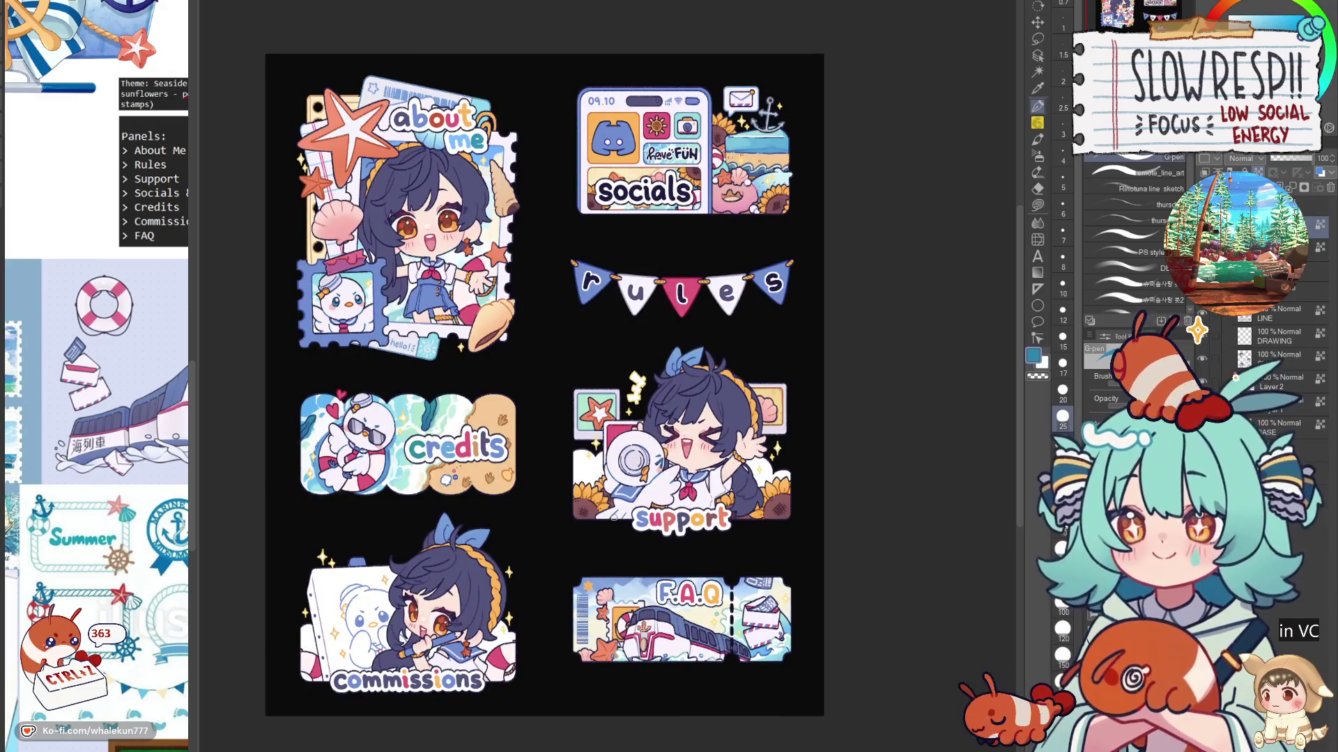
pyautogui.hotkey('ctrl', '+')
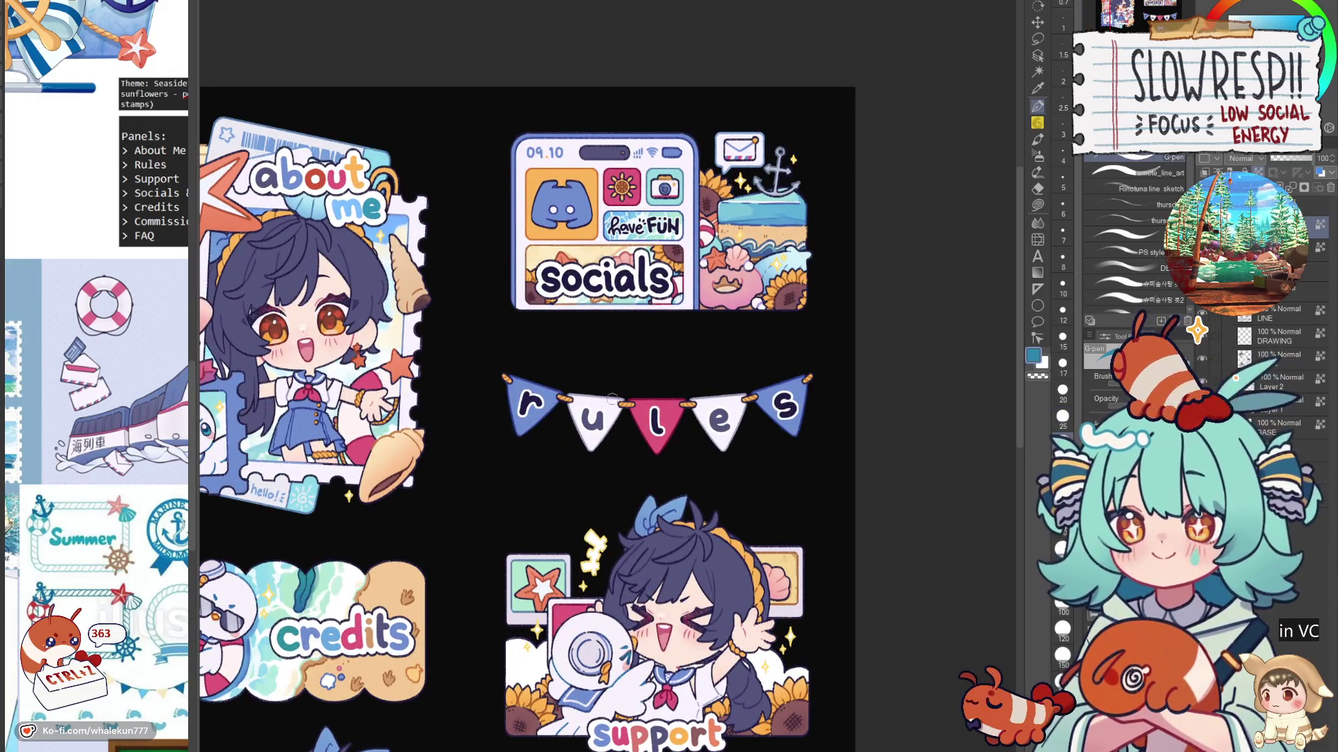
pyautogui.moveTo(592, 416); pyautogui.dragTo(595, 425)
pyautogui.keyDown('alt'); pyautogui.click(599, 403); pyautogui.keyUp('alt')
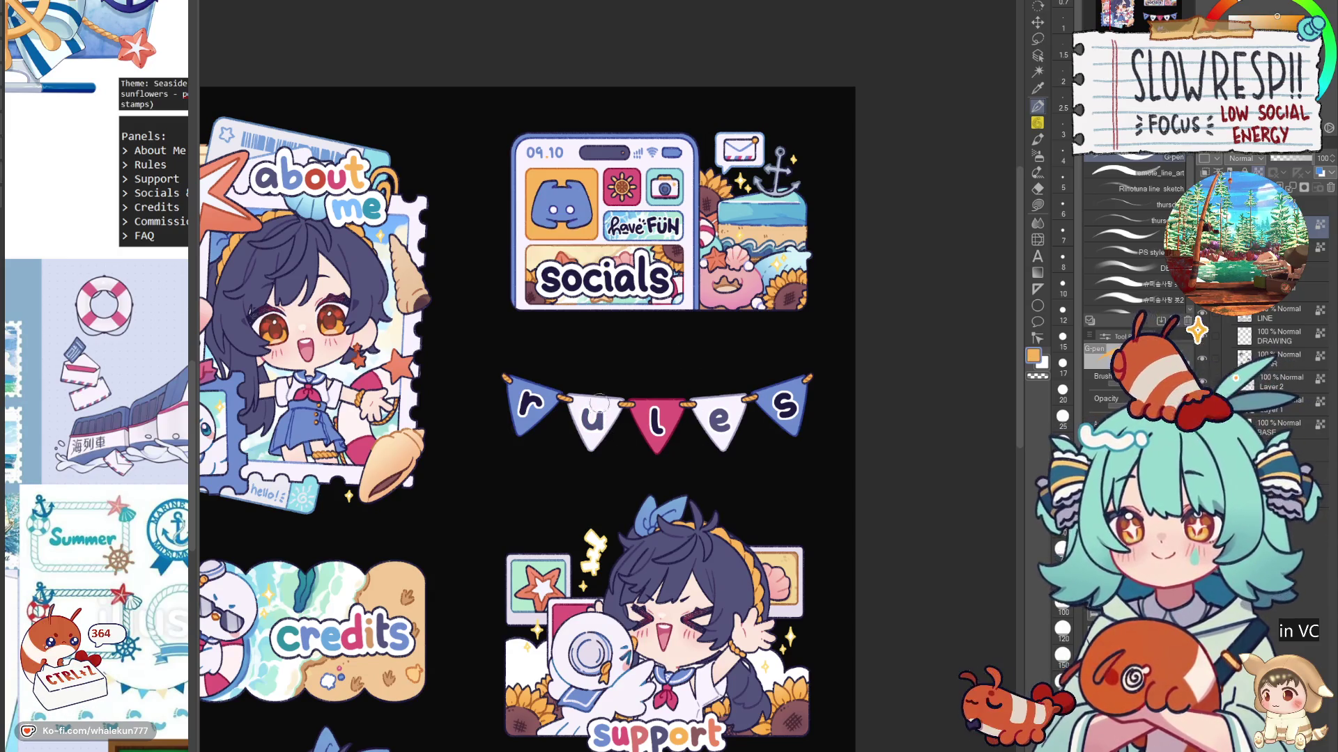
pyautogui.moveTo(716, 416); pyautogui.dragTo(729, 421)
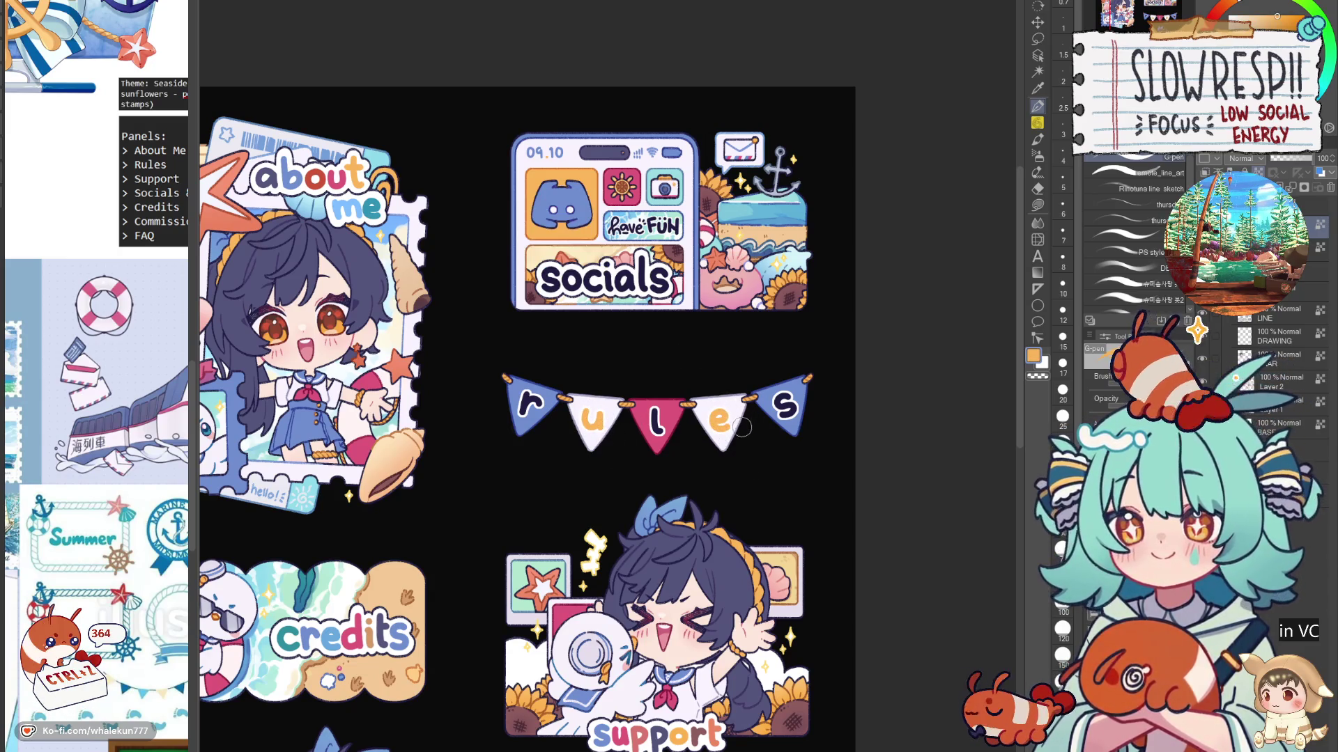
# Step: Sample slate blue and navy from the r and l pennants
pyautogui.keyDown('alt'); pyautogui.click(529, 404); pyautogui.keyUp('alt')
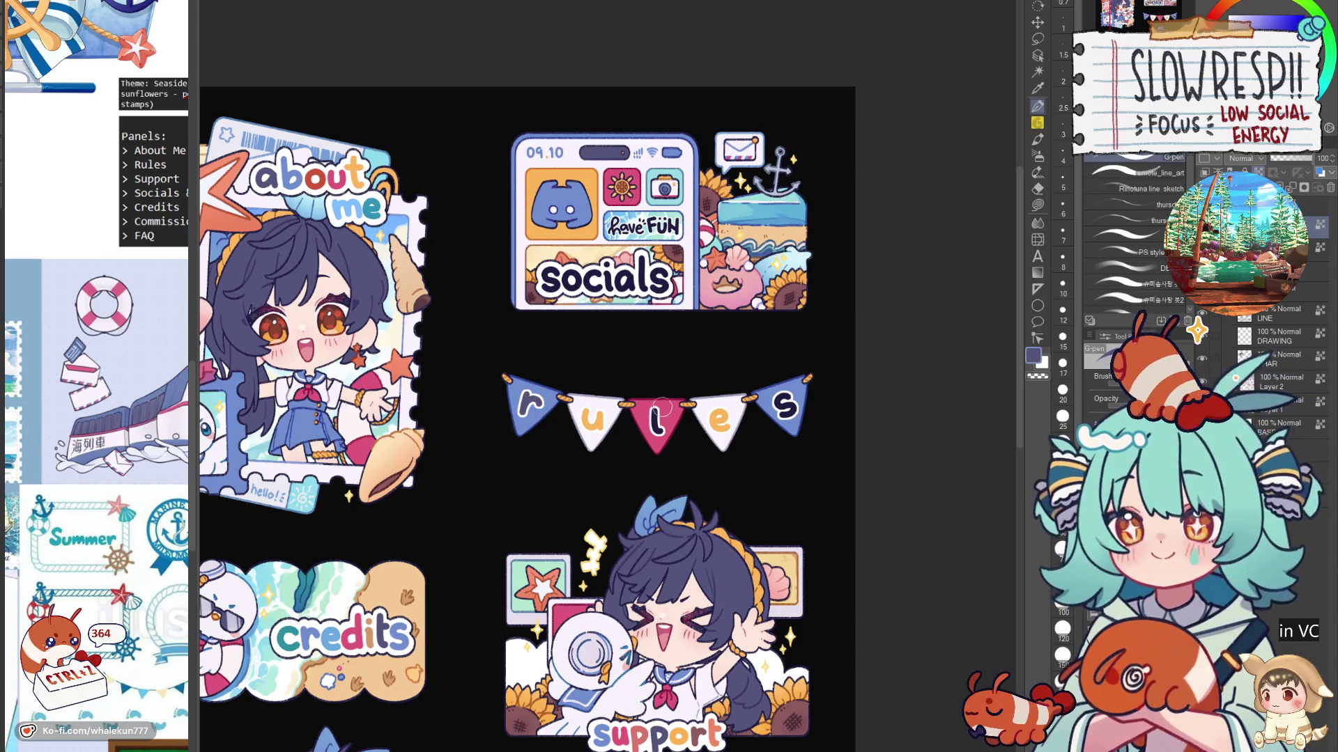
pyautogui.scroll(-5, 778, 582)
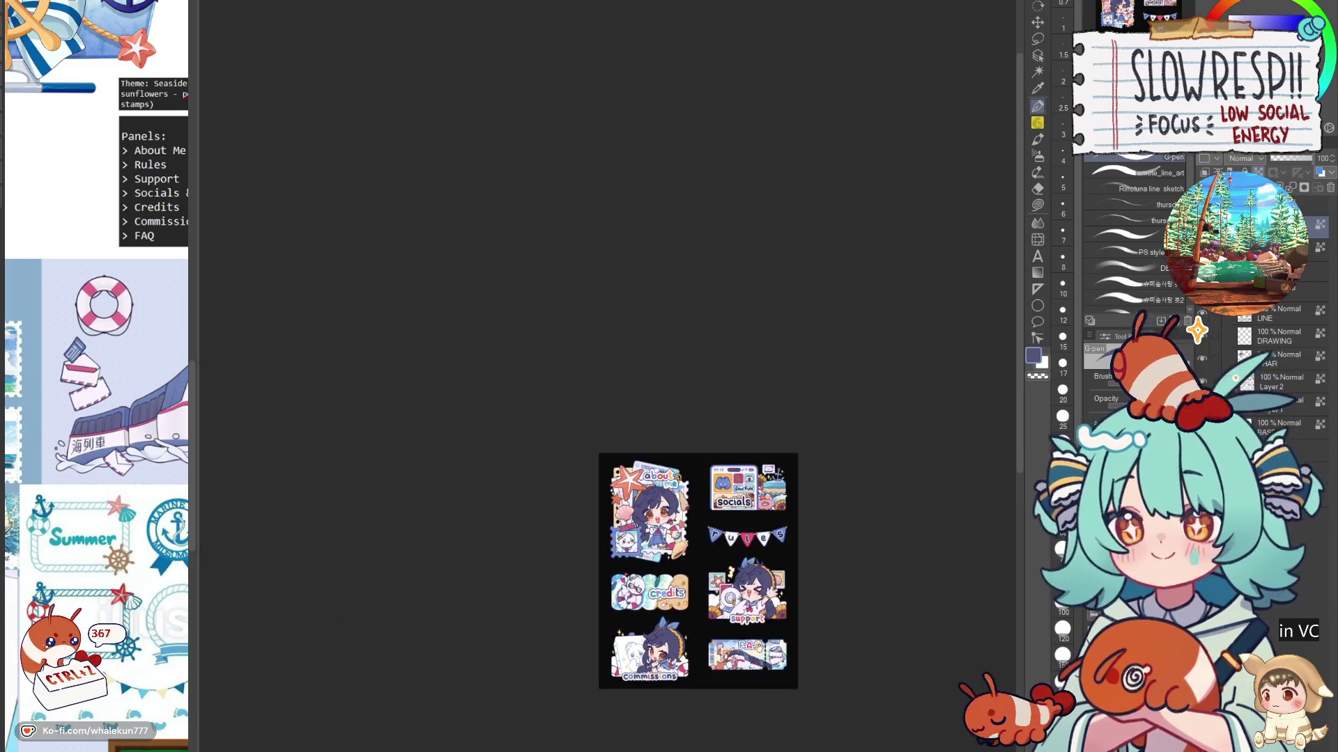
pyautogui.scroll(5, 750, 551)
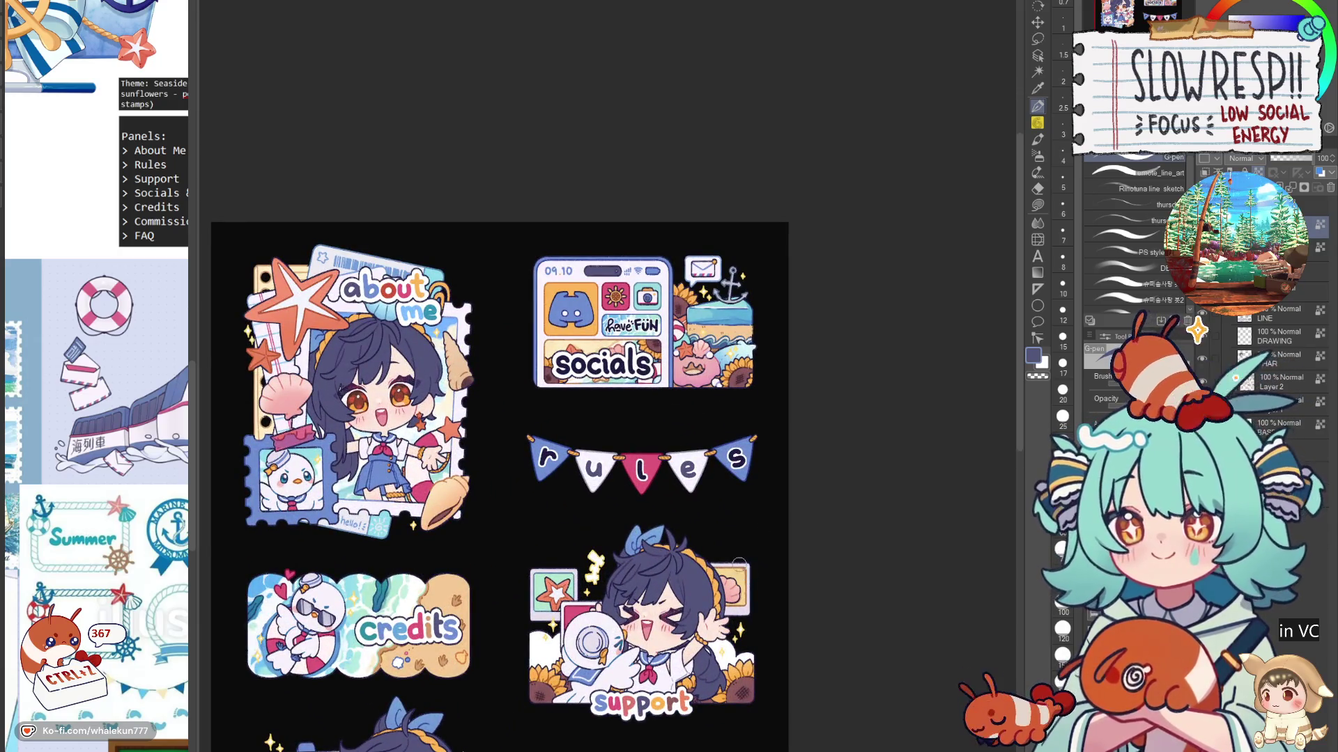
pyautogui.keyDown('alt'); pyautogui.click(642, 468); pyautogui.keyUp('alt')
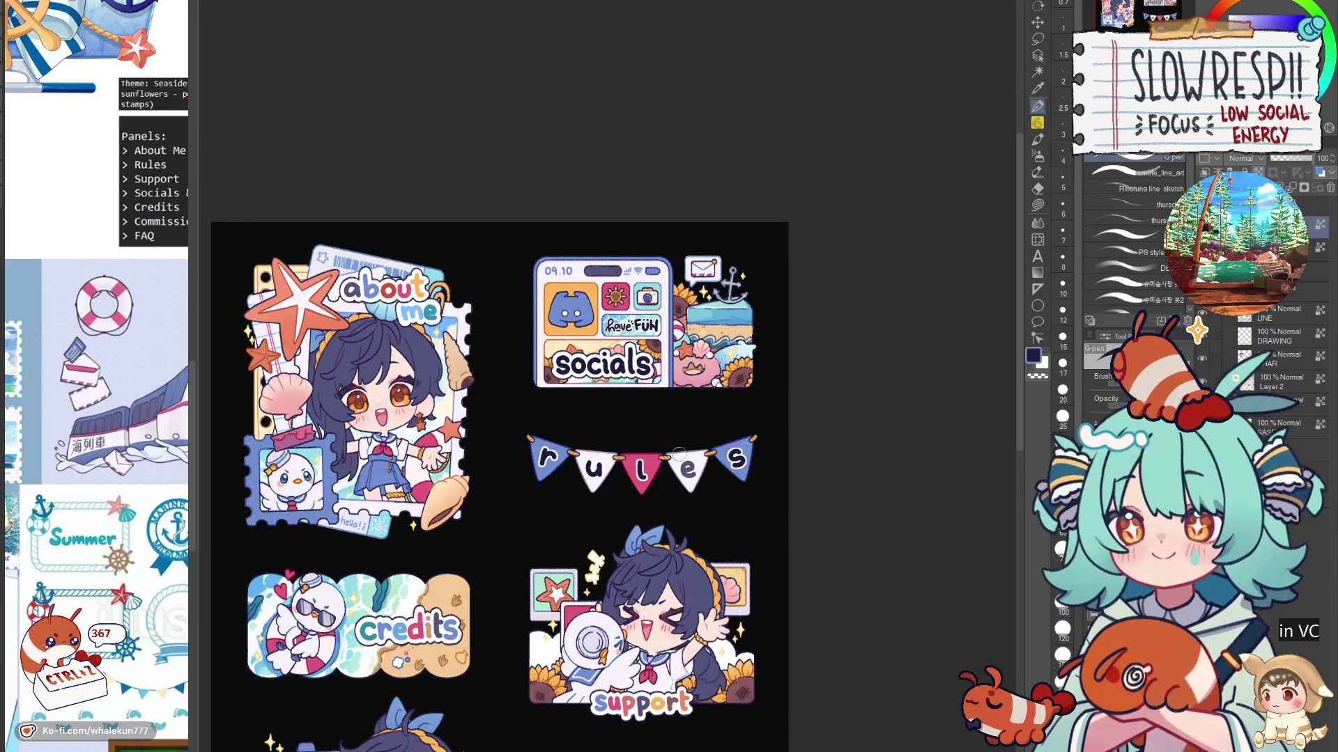
pyautogui.scroll(-4, 752, 458)
pyautogui.scroll(3, 750, 506)
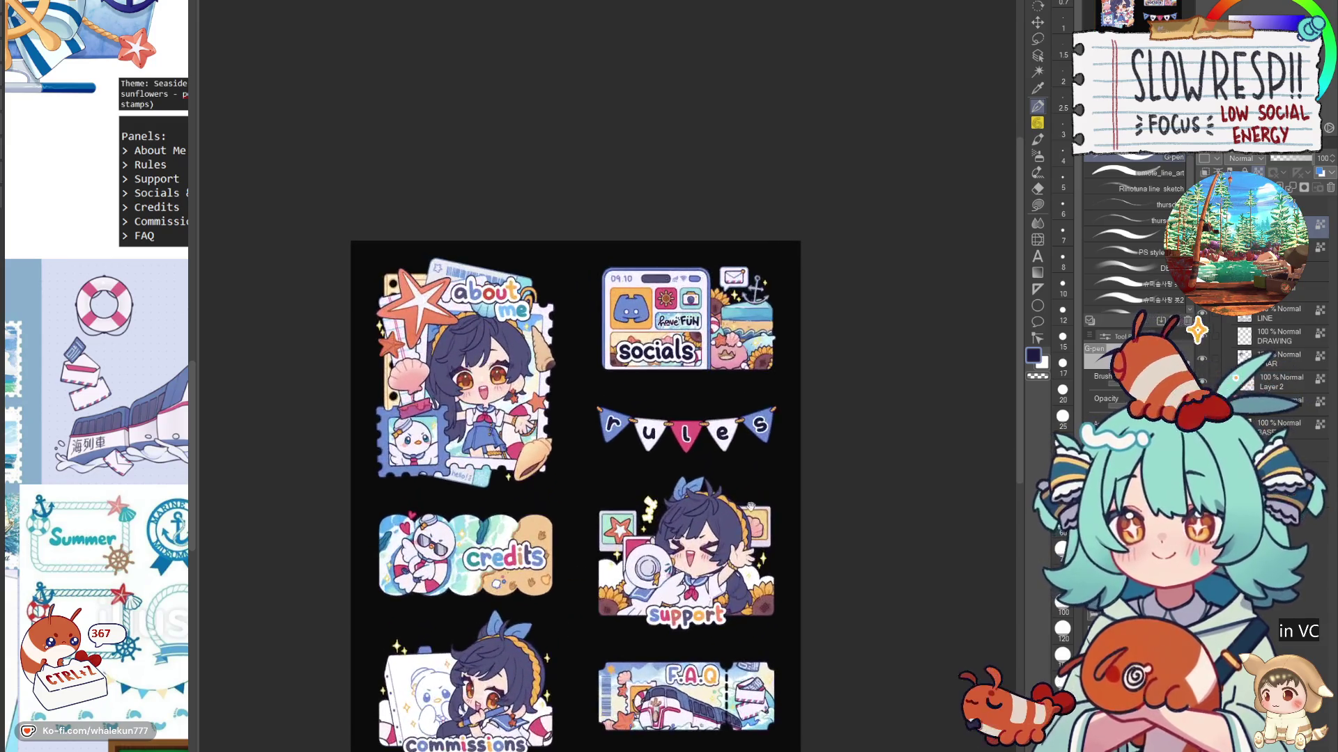
pyautogui.scroll(2, 740, 518)
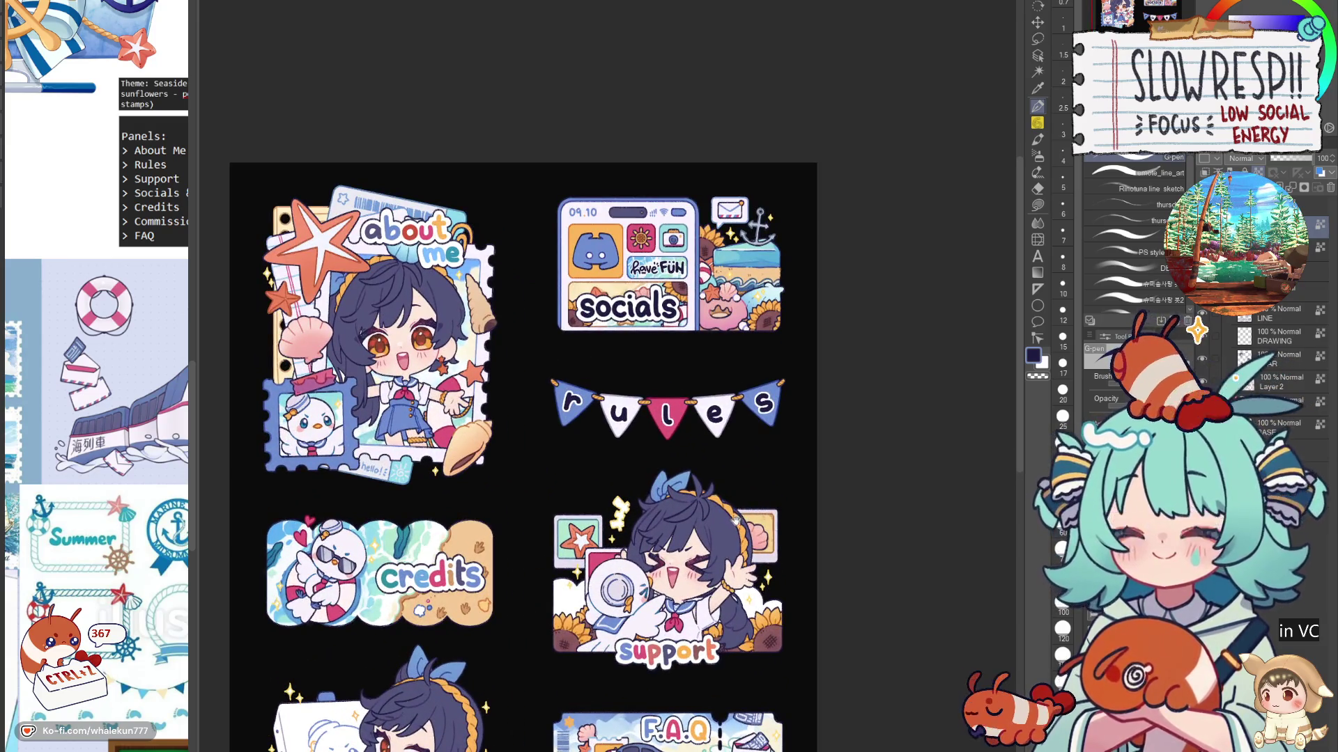
pyautogui.scroll(-1, 730, 526)
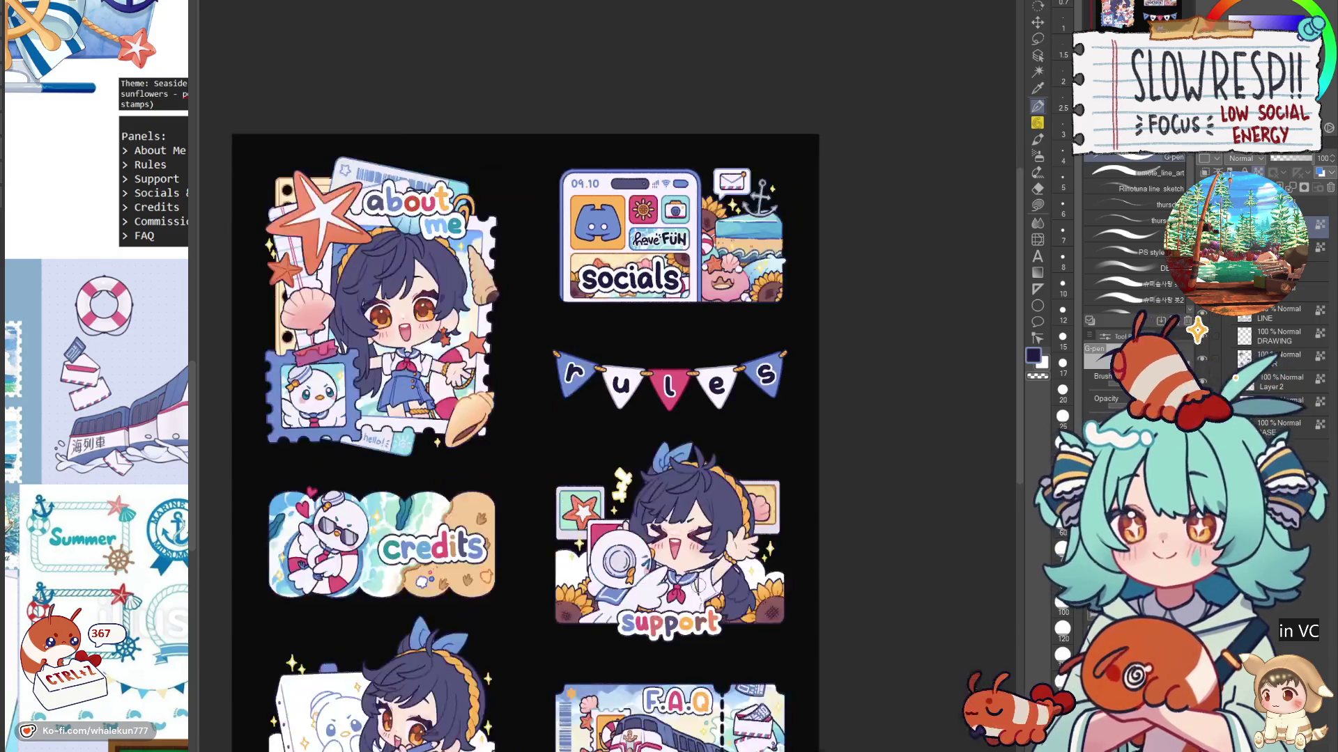
pyautogui.scroll(2, 680, 481)
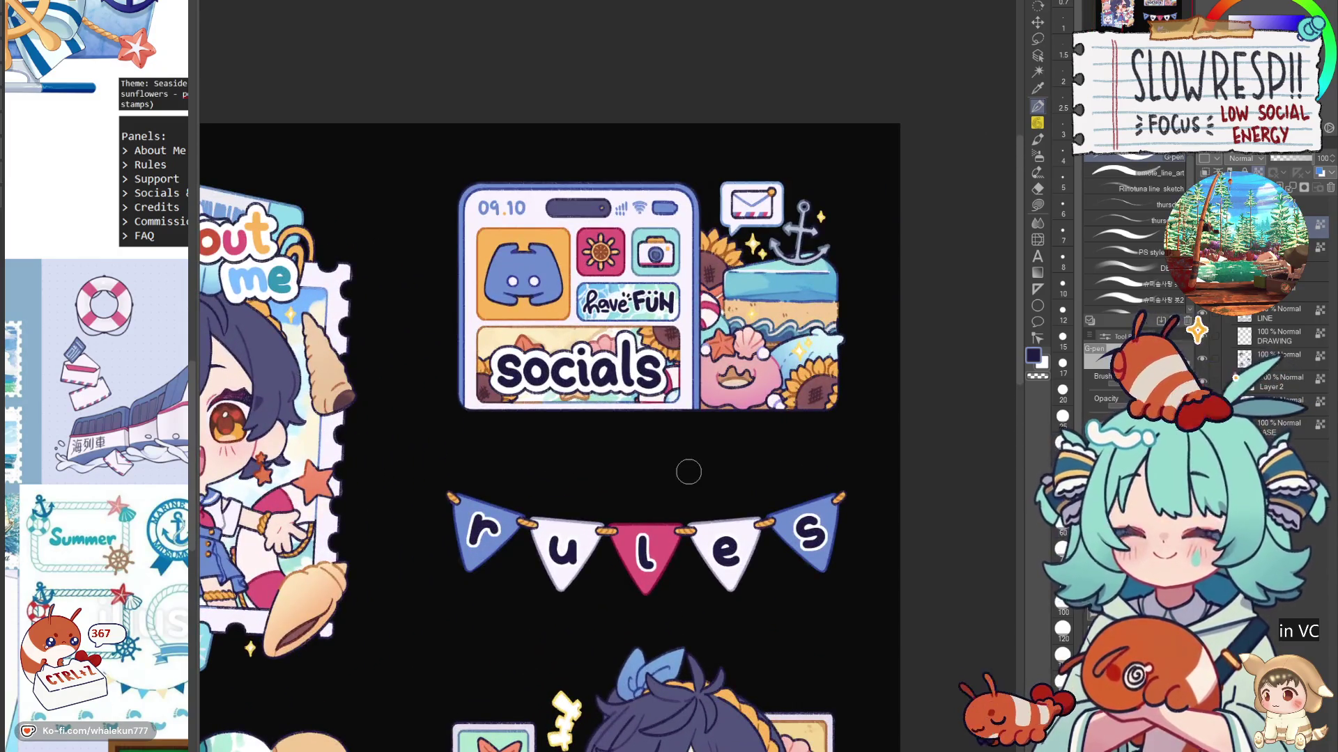
# Step: Paint the u on the bunting light blue and the e orange
pyautogui.scroll(-1, 636, 562)
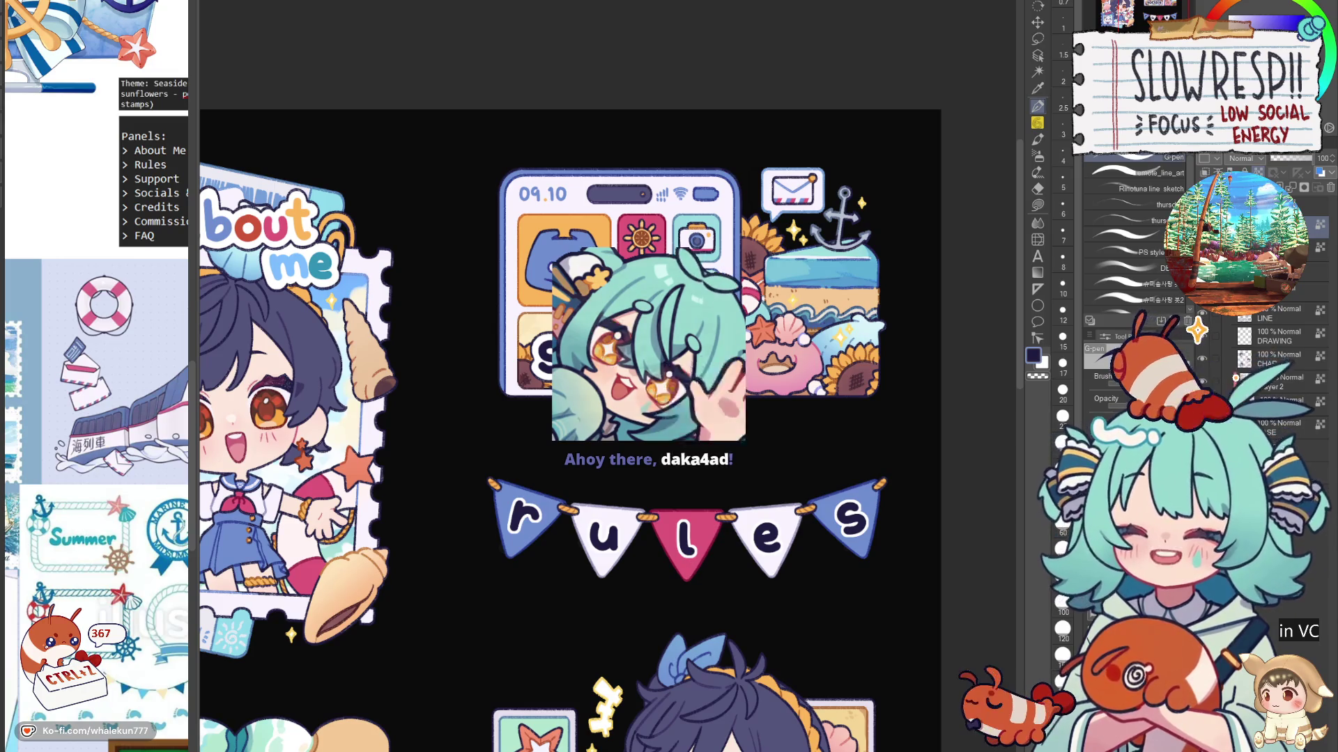
pyautogui.moveTo(596, 513); pyautogui.dragTo(616, 570)
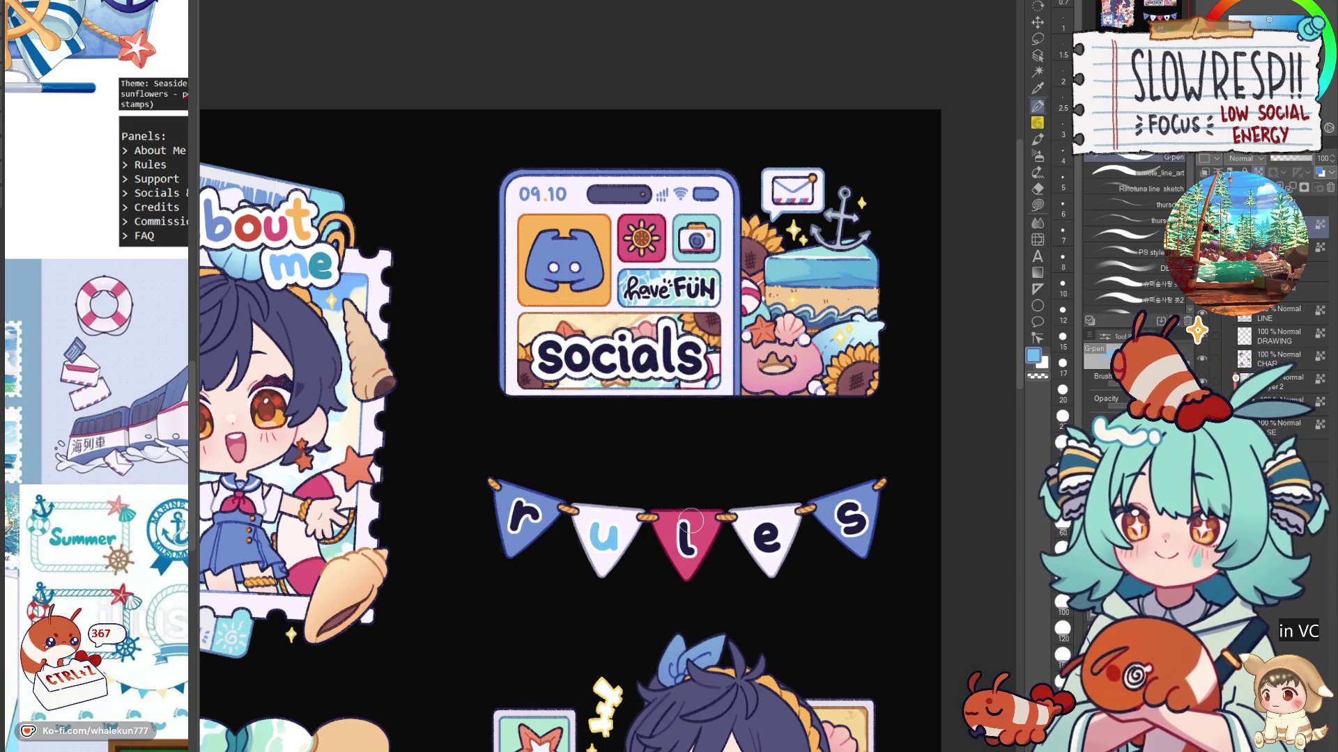
pyautogui.keyDown('alt'); pyautogui.click(596, 224); pyautogui.keyUp('alt')
pyautogui.moveTo(758, 533)
pyautogui.mouseDown()
pyautogui.moveTo(766, 557)
pyautogui.moveTo(791, 540)
pyautogui.mouseUp()
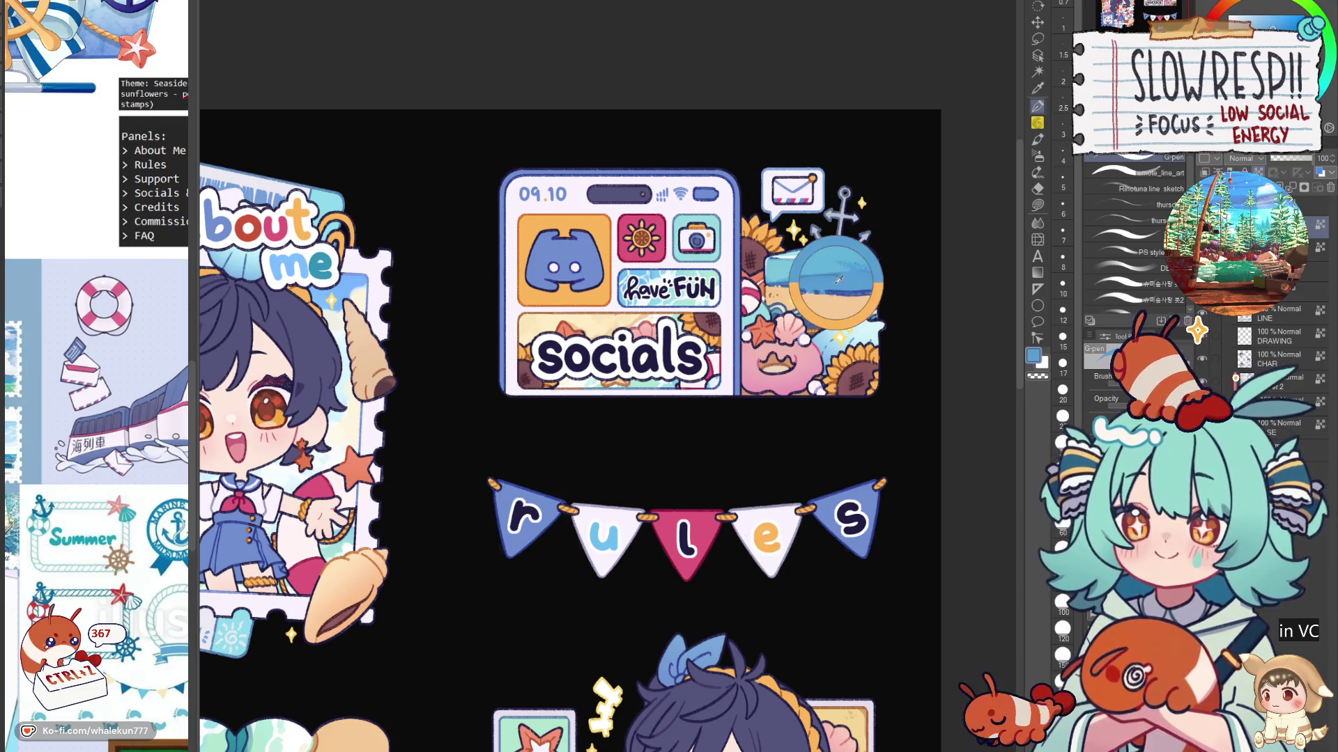
pyautogui.keyDown('alt'); pyautogui.click(599, 549); pyautogui.keyUp('alt')
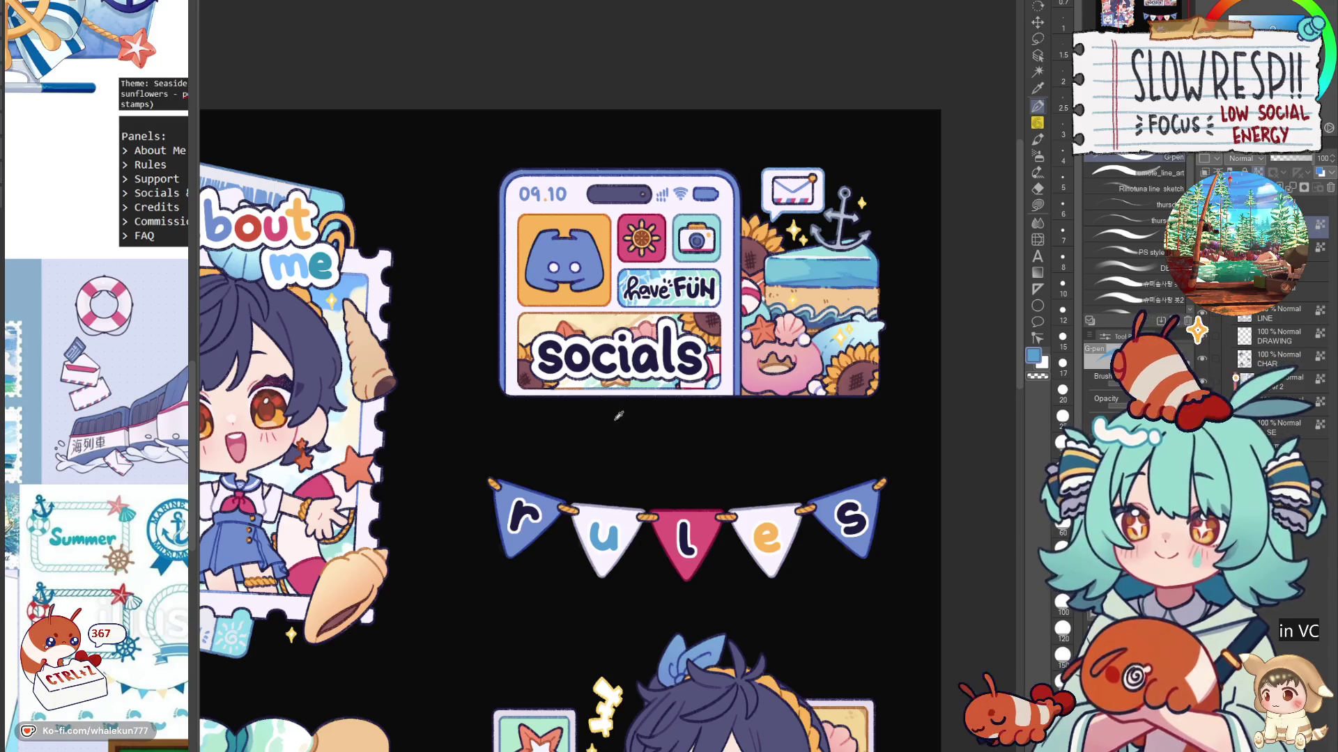
# Step: Try orange on the l and white on the r, undo both, then paint the r pennant pink
pyautogui.keyDown('alt'); pyautogui.click(644, 237); pyautogui.keyUp('alt')
pyautogui.moveTo(690, 500); pyautogui.dragTo(694, 574)
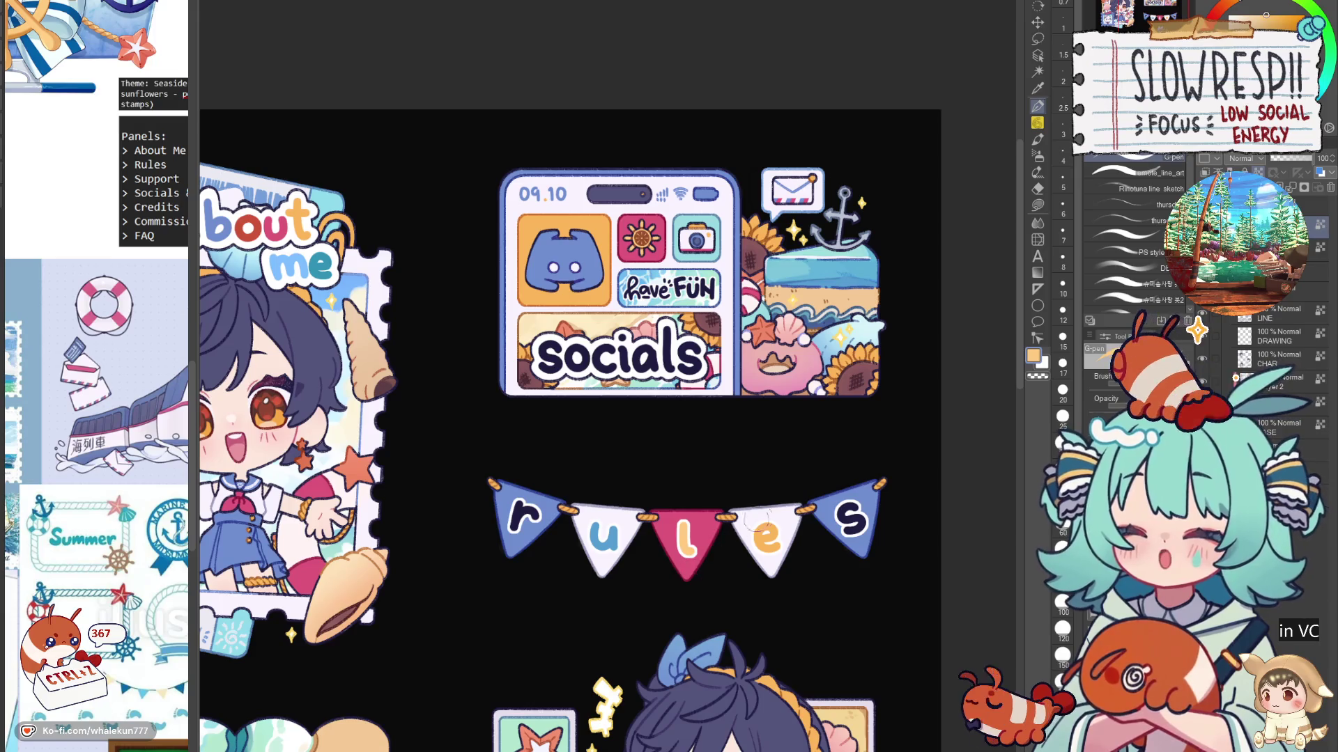
pyautogui.hotkey('ctrl', 'z')
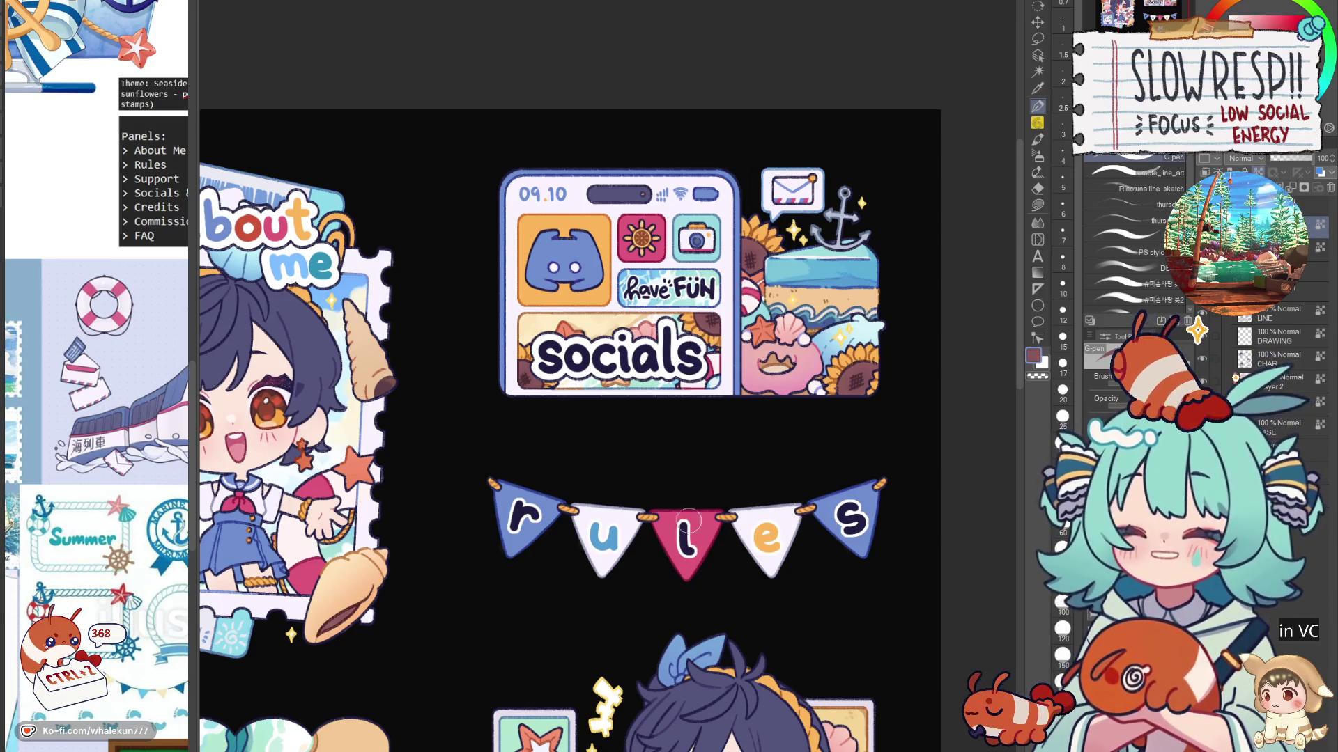
pyautogui.hotkey('ctrl', 'z')
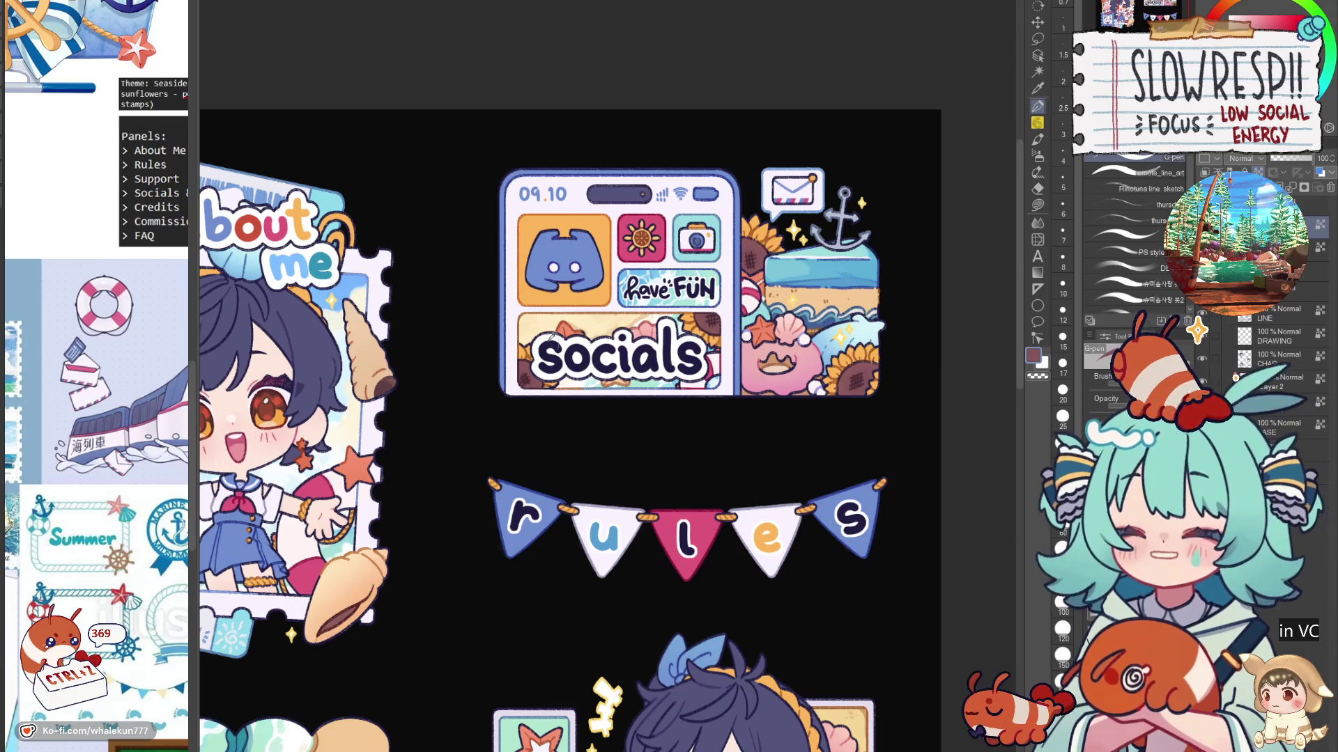
pyautogui.keyDown('alt'); pyautogui.click(576, 266); pyautogui.keyUp('alt')
pyautogui.moveTo(522, 509); pyautogui.dragTo(531, 496)
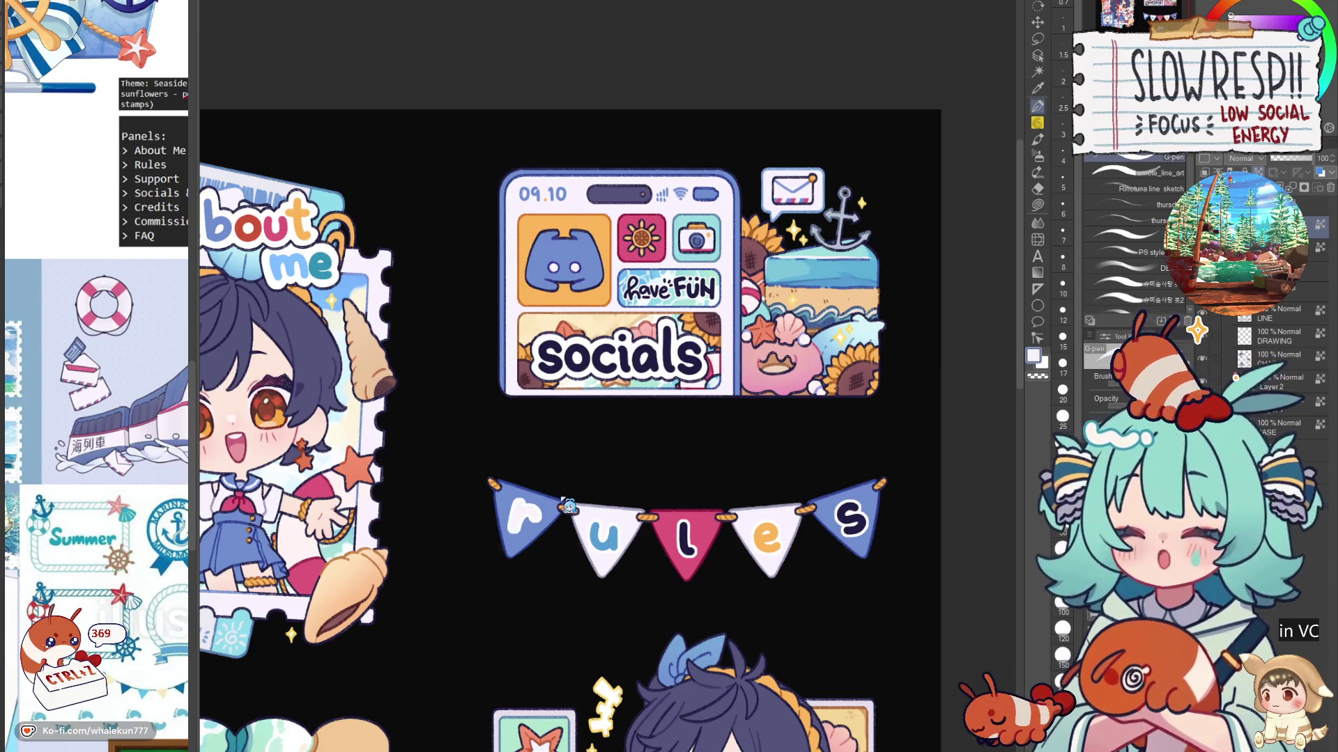
pyautogui.hotkey('ctrl', 'z')
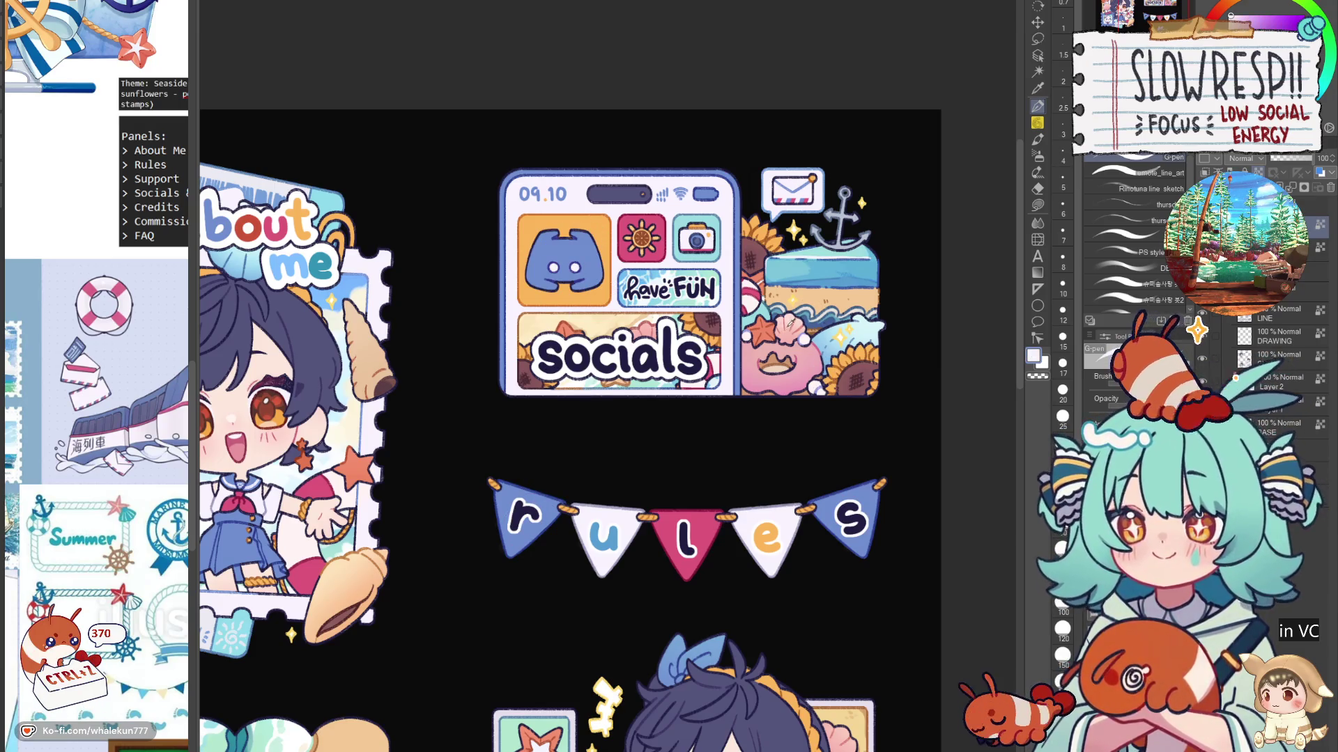
pyautogui.moveTo(519, 507); pyautogui.dragTo(554, 531)
pyautogui.hotkey('ctrl', '-')
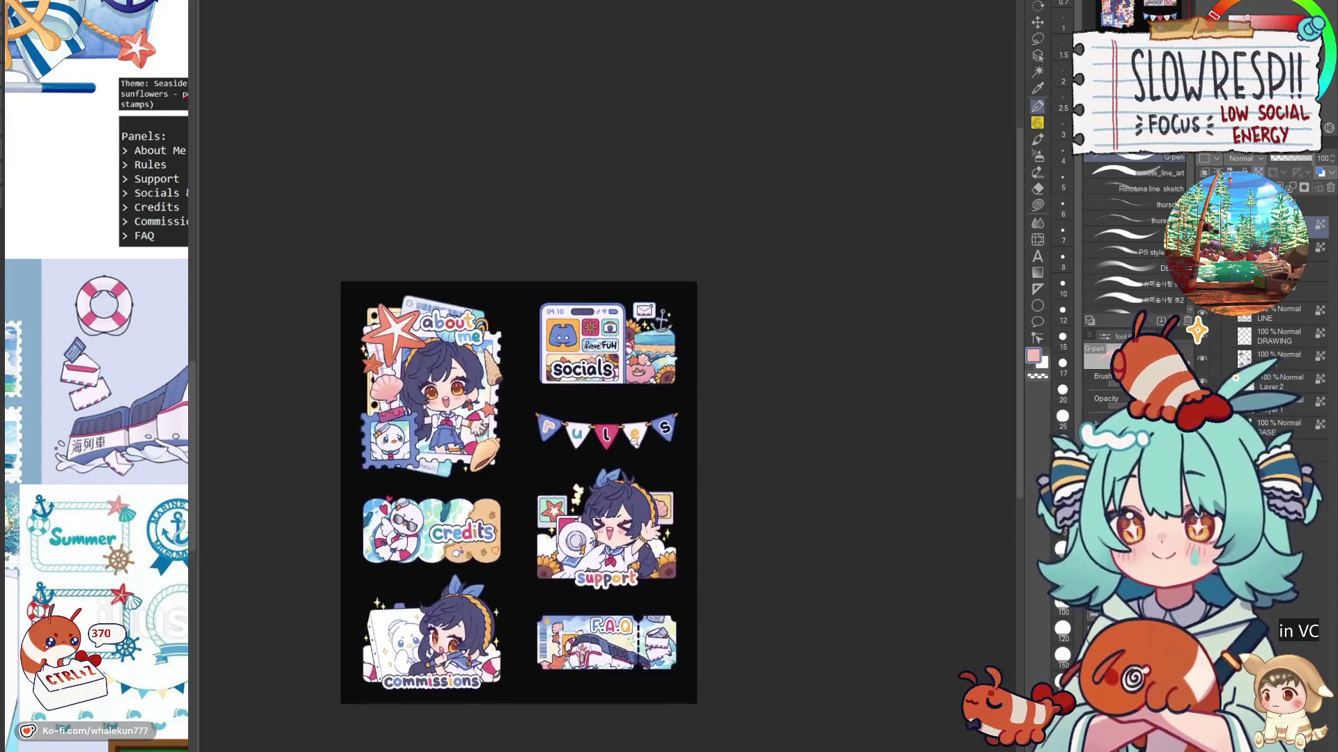
# Step: Undo the pink r and the other recent colour edits on the rules pennants
pyautogui.scroll(2, 634, 437)
pyautogui.hotkey('ctrl', 'z')
pyautogui.keyDown('alt'); pyautogui.click(569, 646); pyautogui.keyUp('alt')
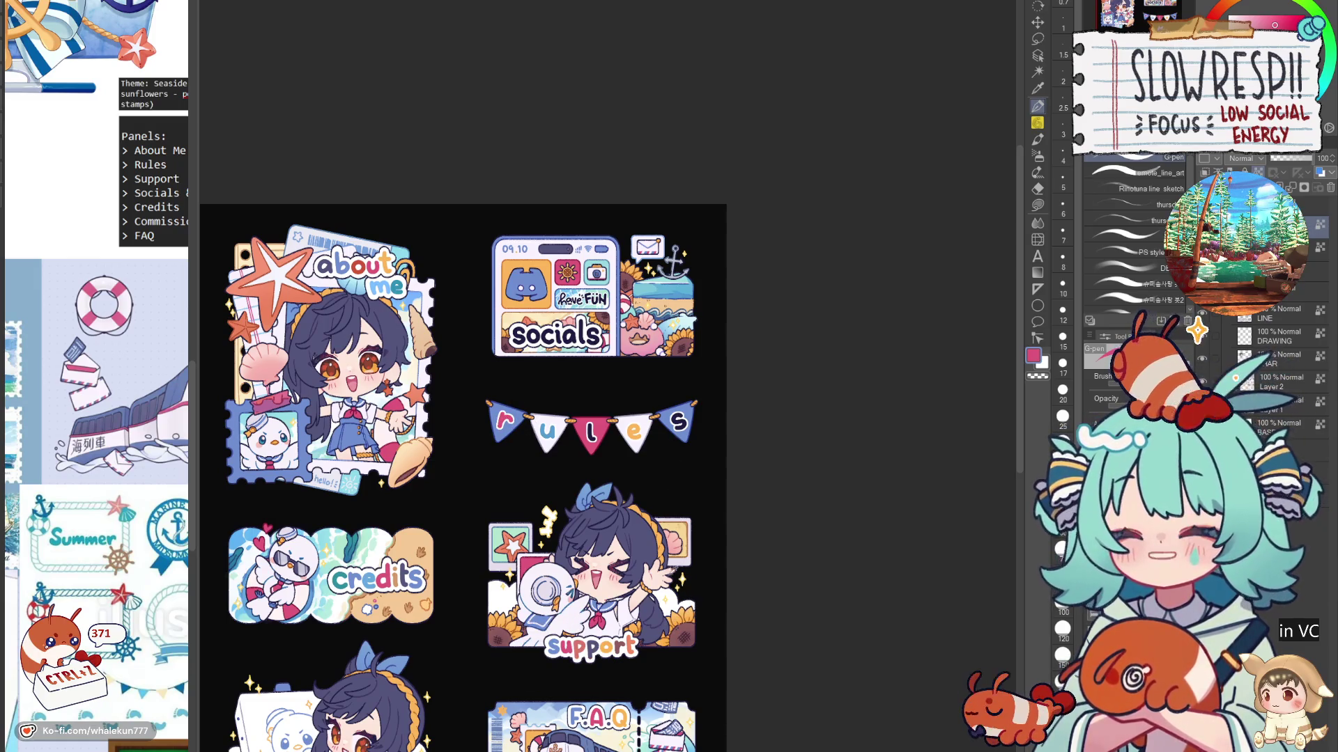
pyautogui.keyDown('alt'); pyautogui.click(642, 538); pyautogui.keyUp('alt')
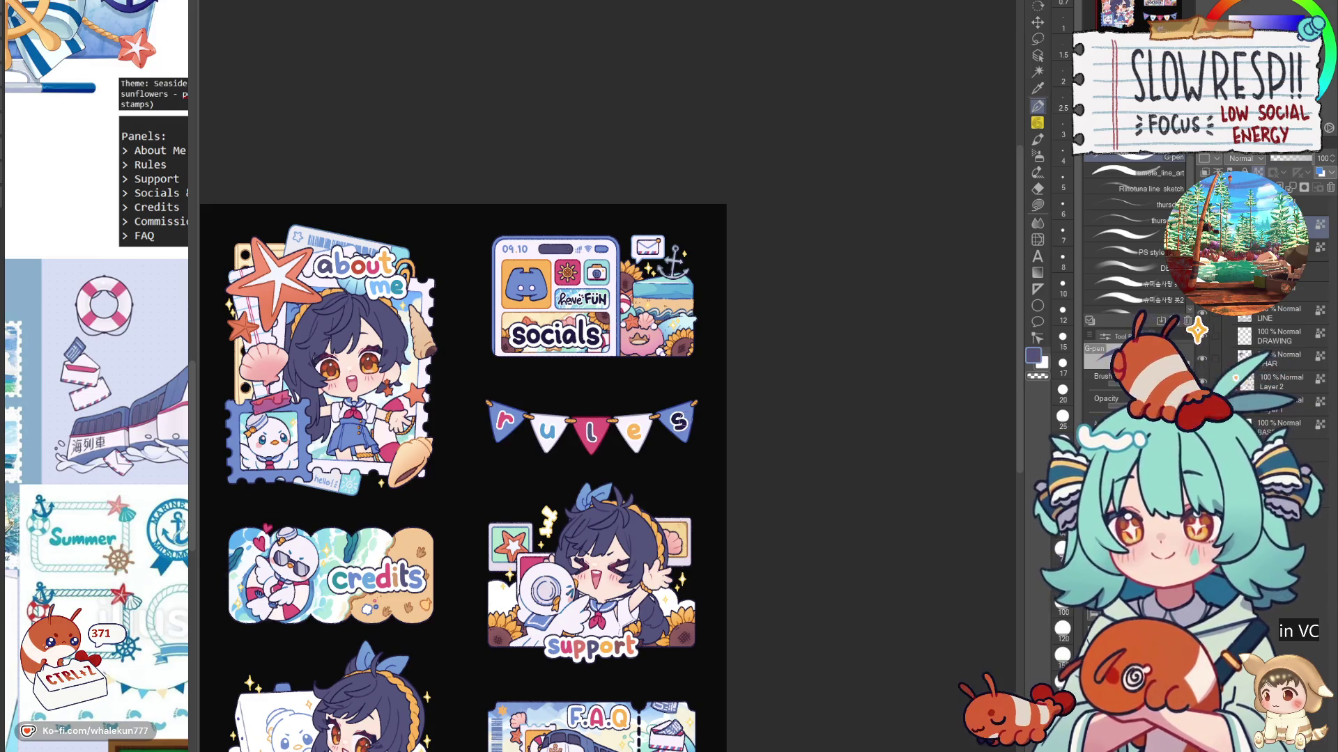
pyautogui.hotkey('ctrl', 'z')
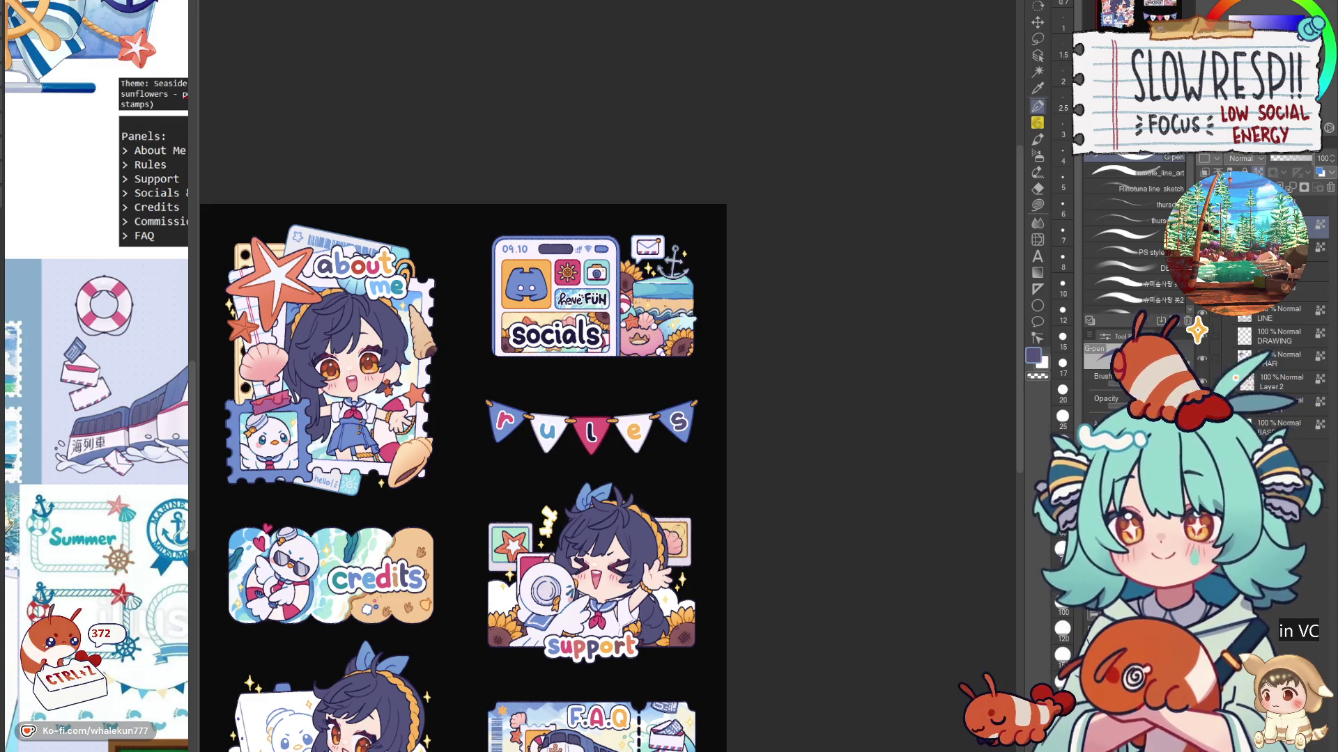
# Step: Sample blue, salmon and slate blue from the stickers and make the brush much smaller
pyautogui.keyDown('alt'); pyautogui.click(555, 642); pyautogui.keyUp('alt')
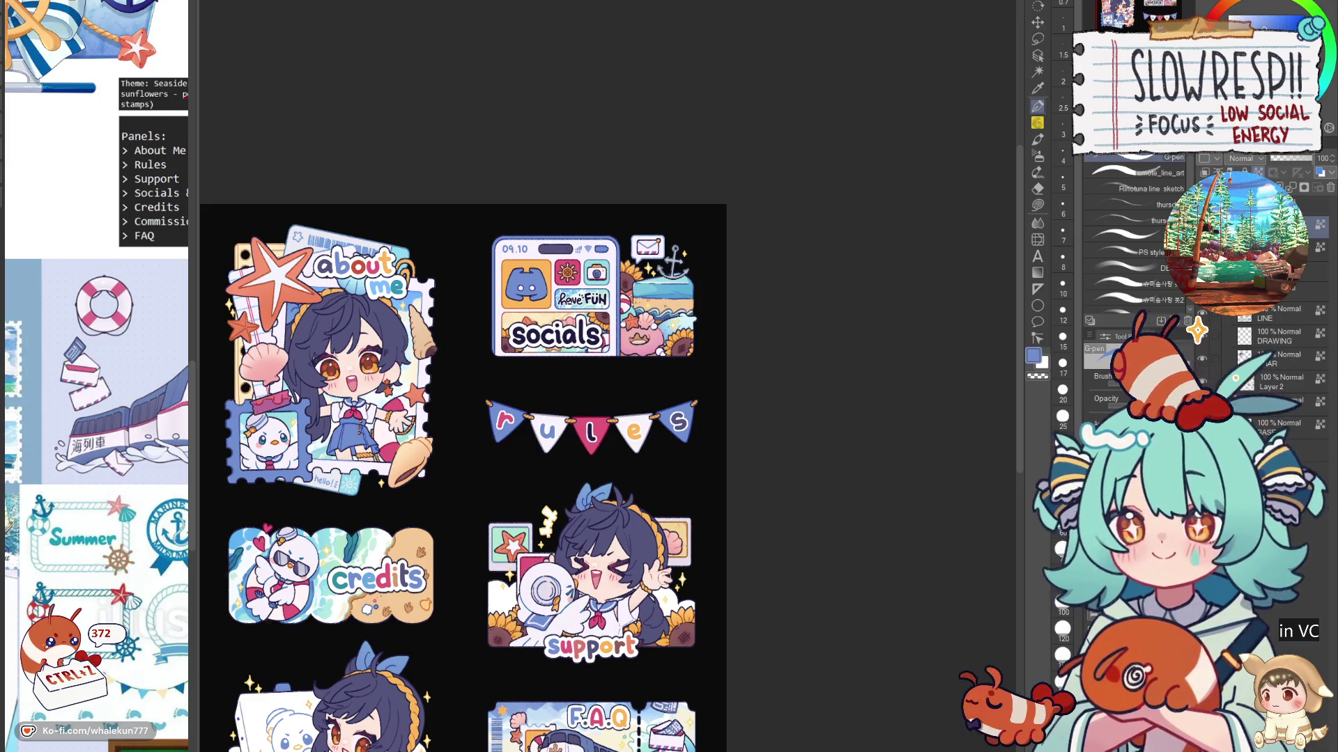
pyautogui.moveTo(639, 620); pyautogui.dragTo(702, 481)
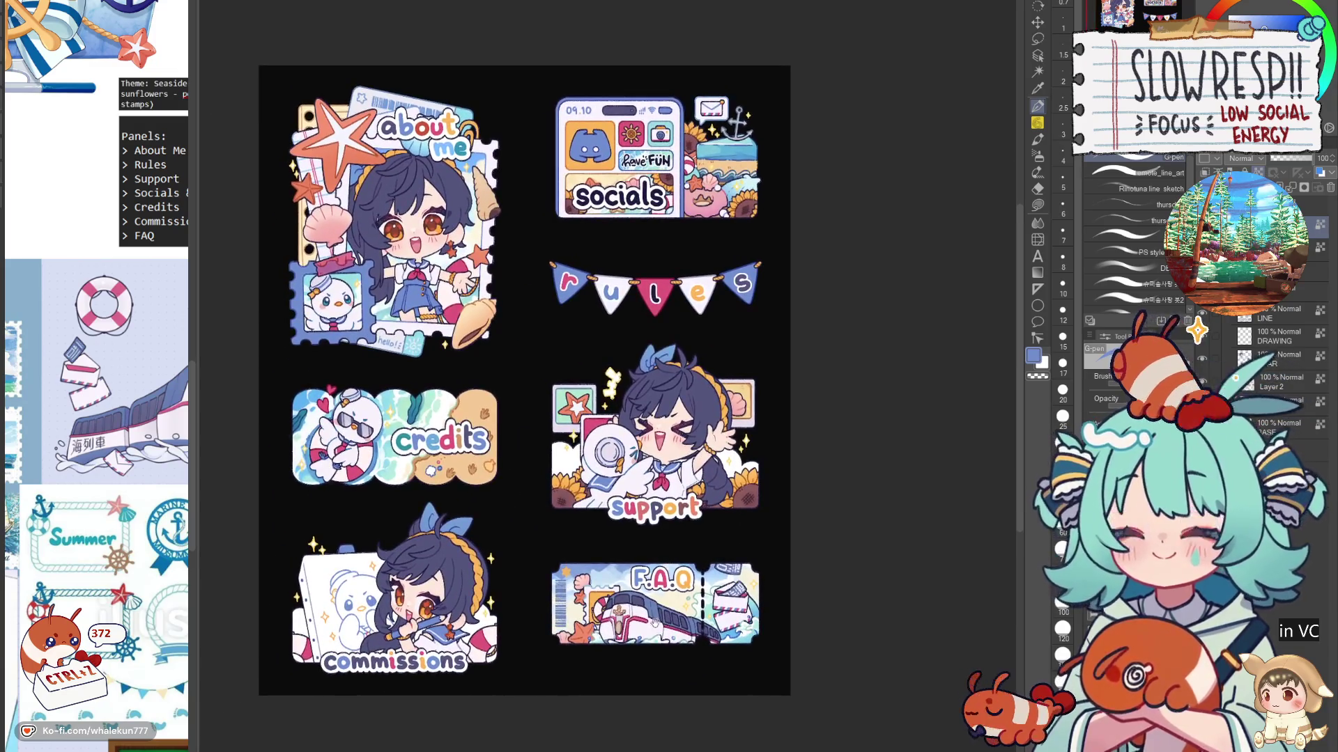
pyautogui.keyDown('alt'); pyautogui.click(591, 634); pyautogui.keyUp('alt')
pyautogui.moveTo(694, 305); pyautogui.dragTo(657, 444)
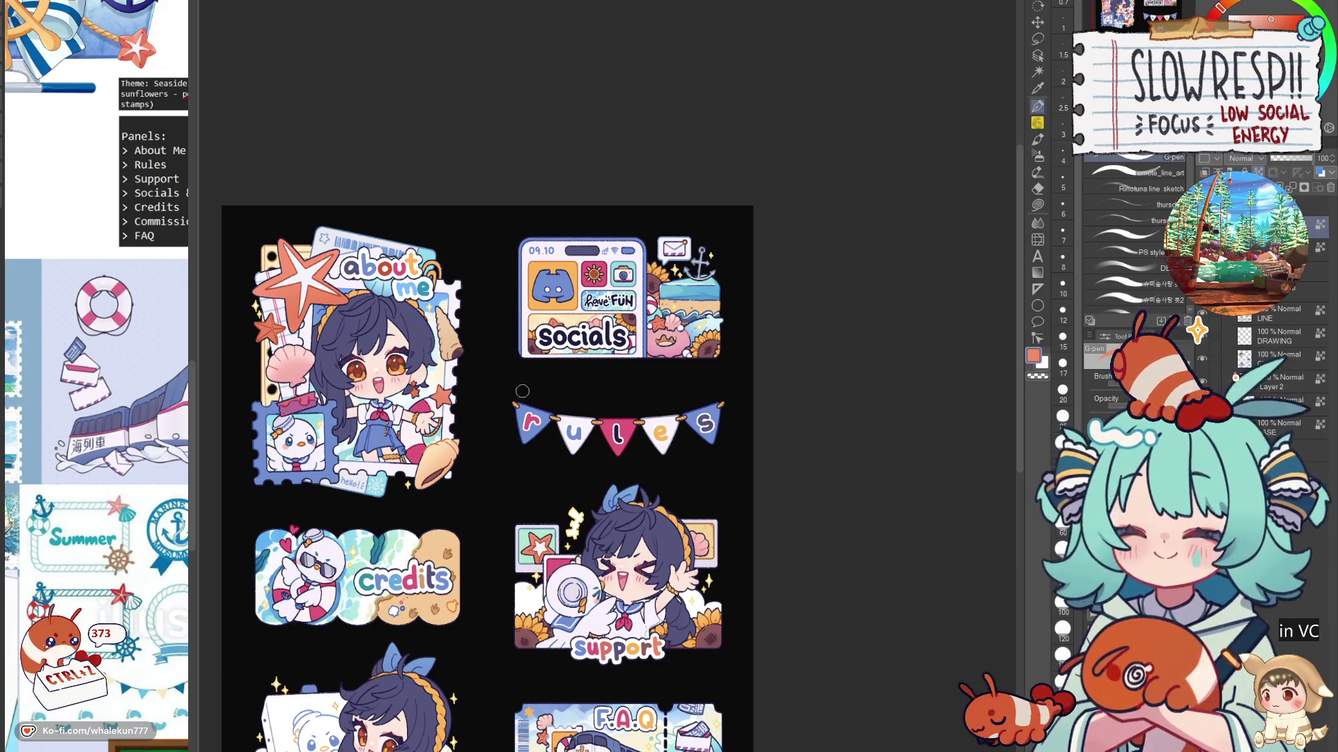
pyautogui.keyDown('alt'); pyautogui.click(381, 320); pyautogui.keyUp('alt')
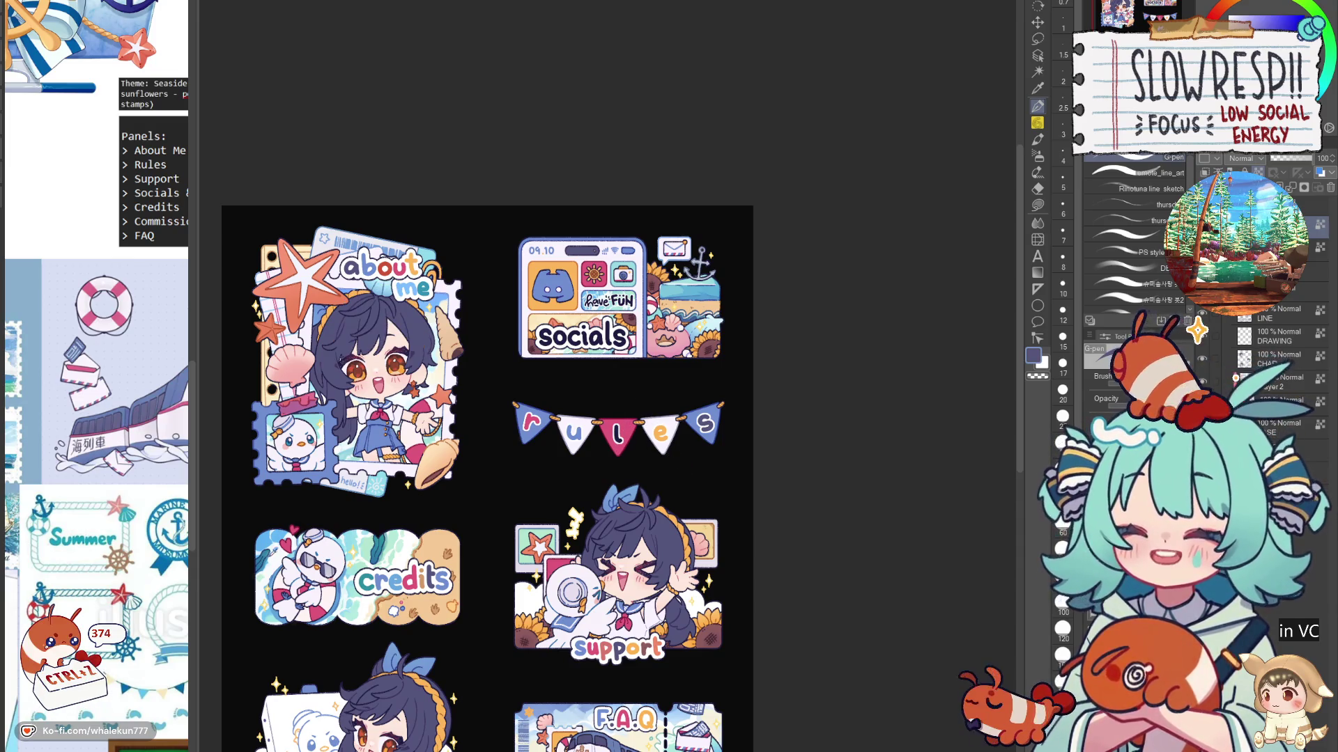
pyautogui.scroll(-3, 420, 662)
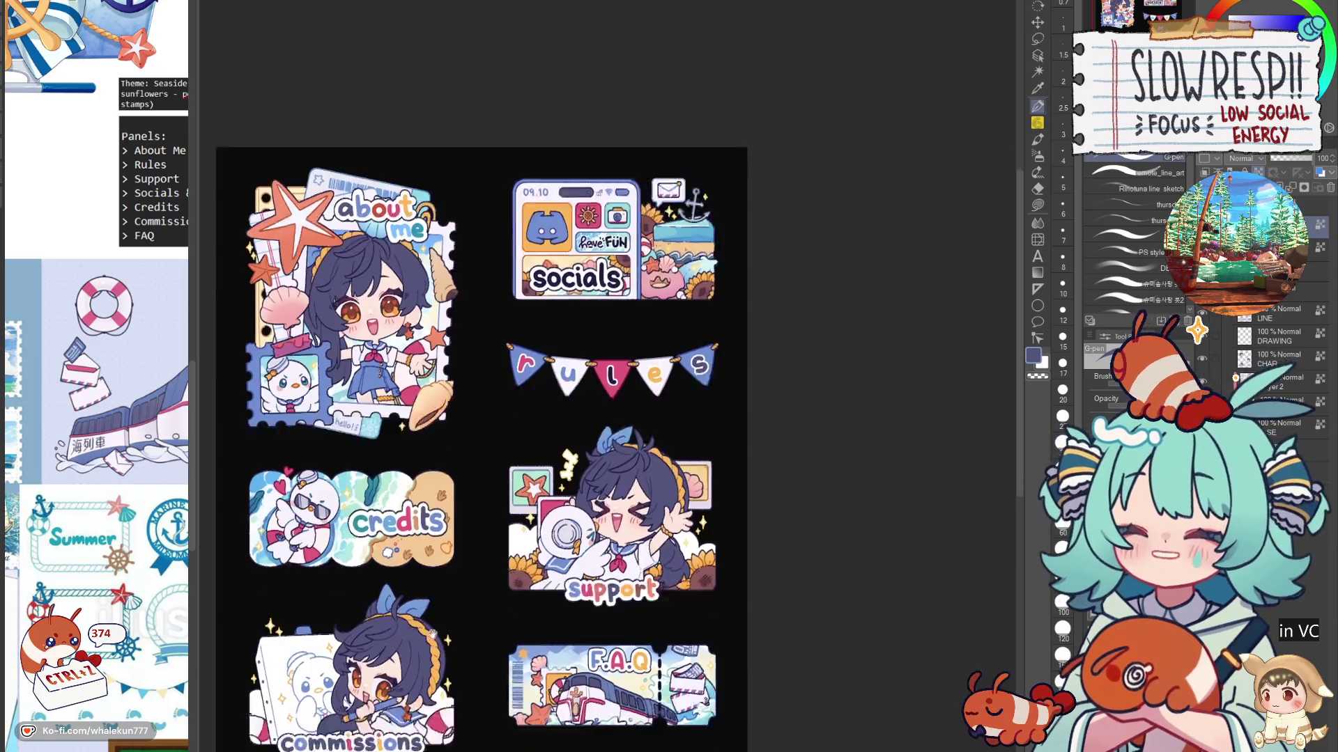
pyautogui.moveTo(761, 573); pyautogui.dragTo(752, 576)
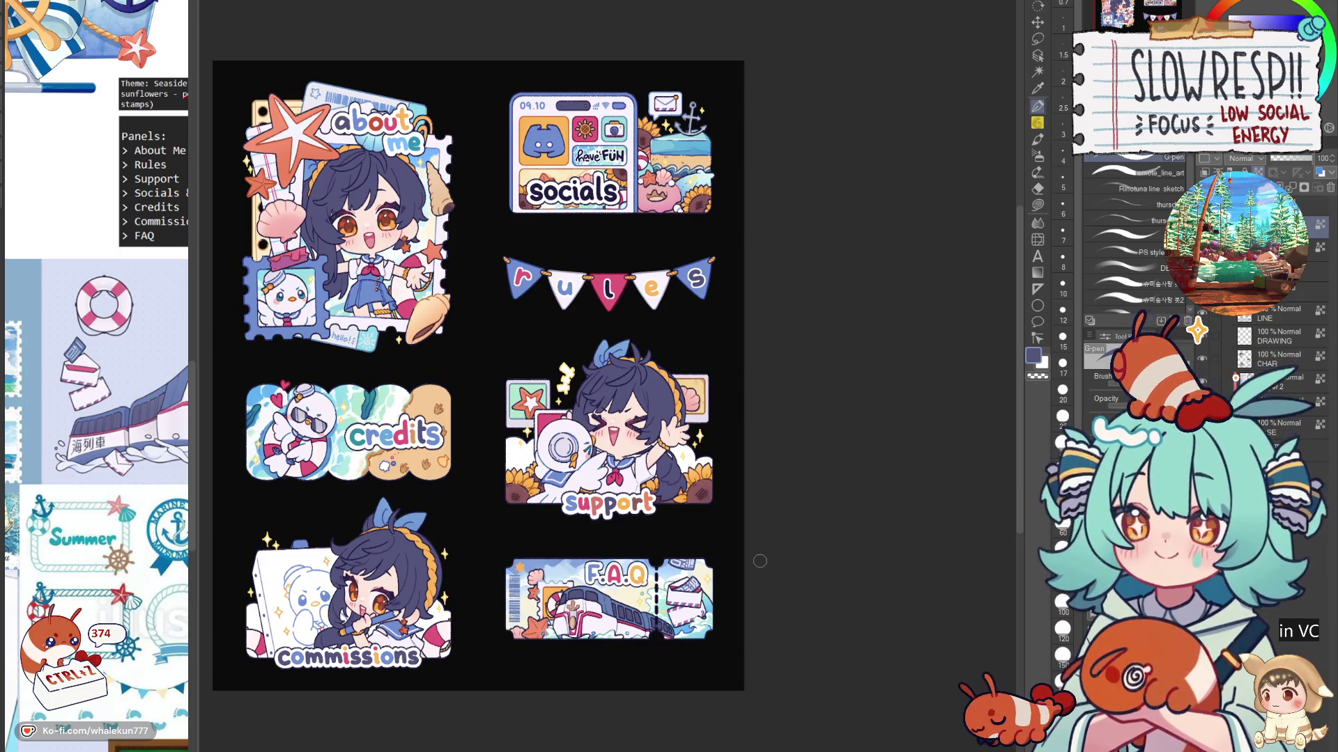
pyautogui.scroll(3, 652, 438)
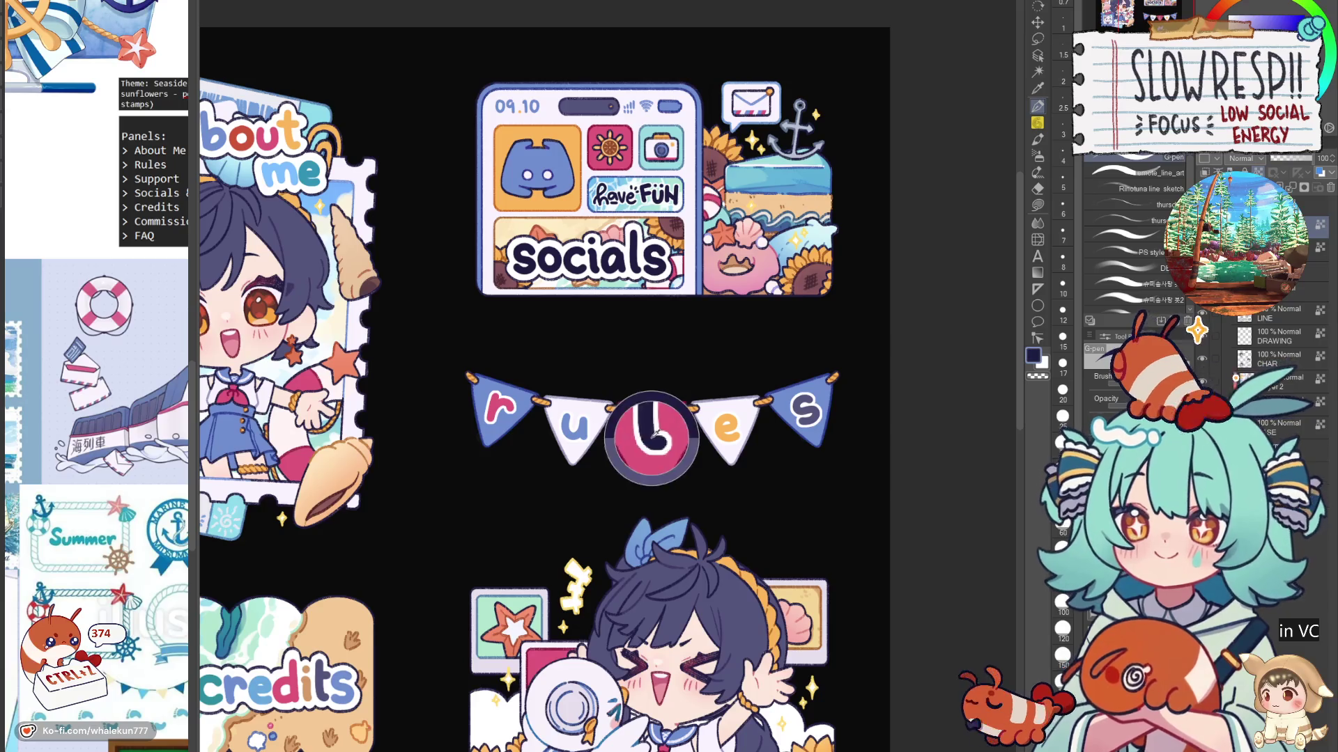
pyautogui.press('[')
pyautogui.press('[')
pyautogui.press('[')
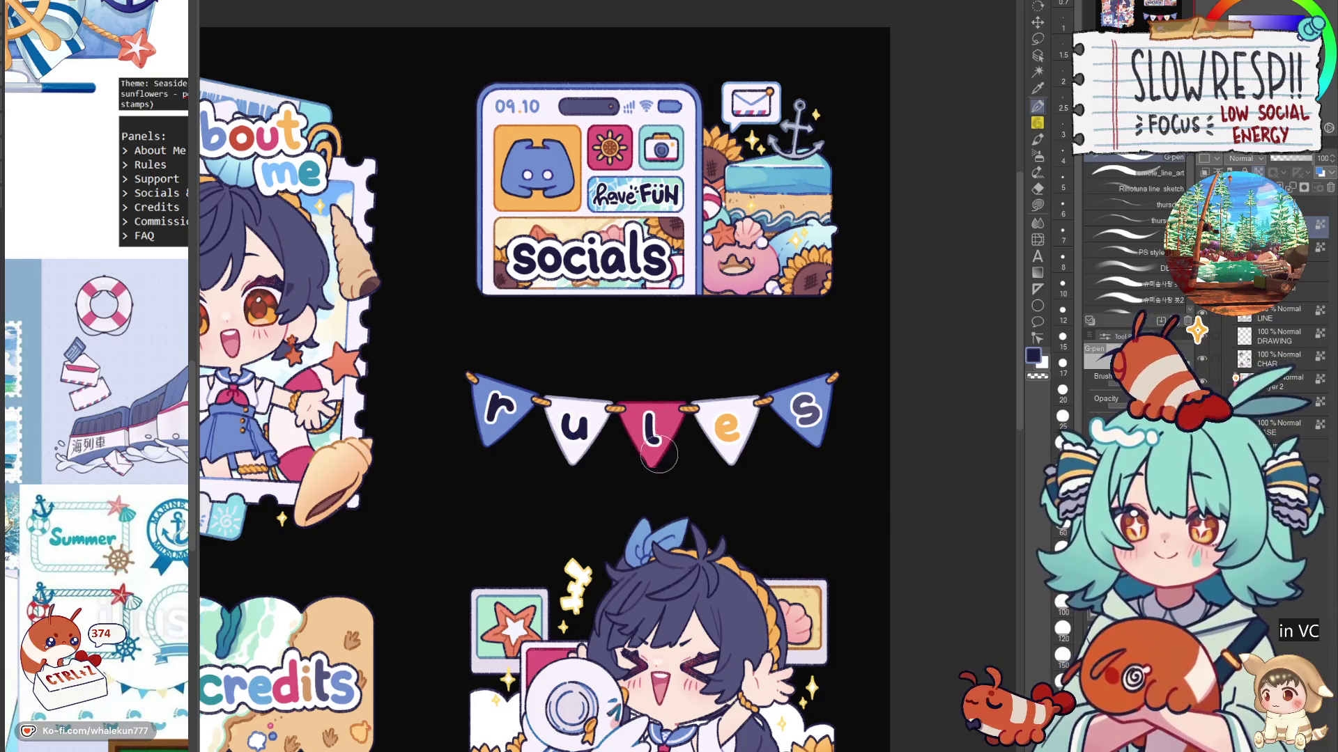
pyautogui.moveTo(767, 376); pyautogui.dragTo(838, 462)
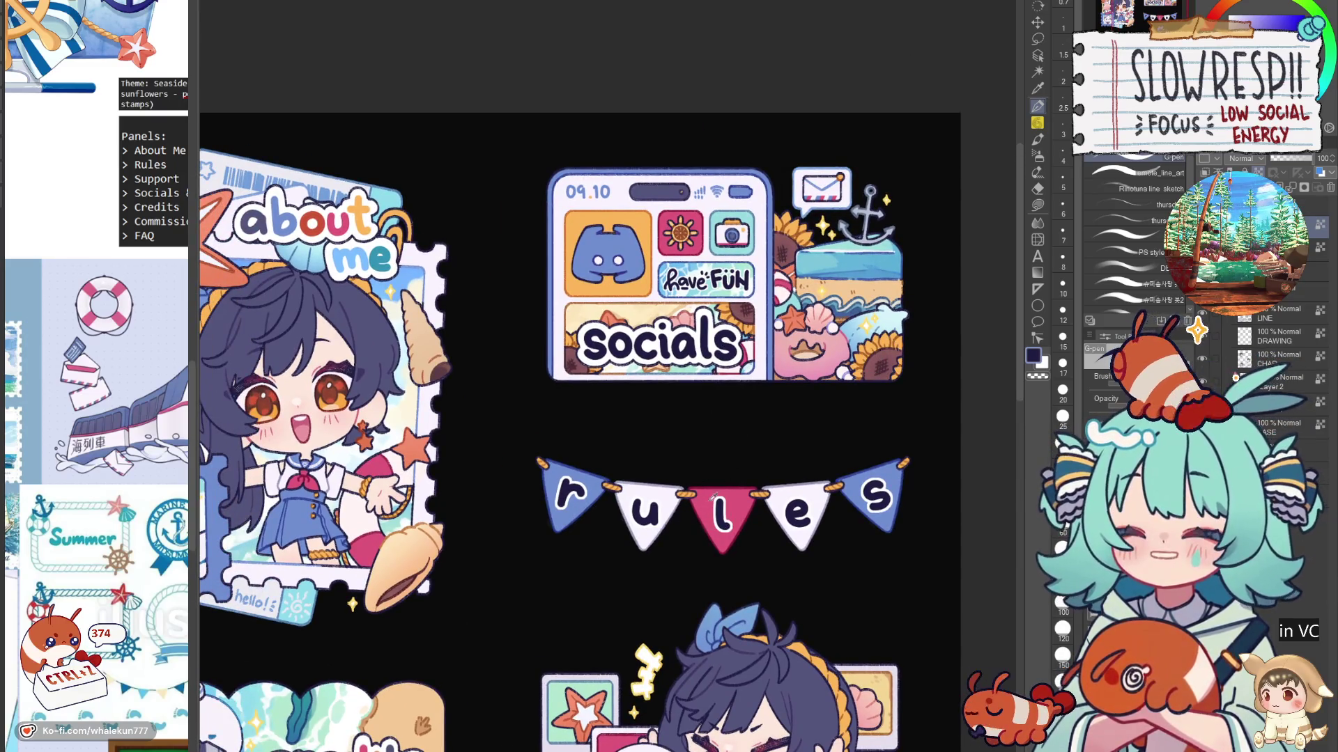
pyautogui.keyDown('alt'); pyautogui.click(711, 512); pyautogui.keyUp('alt')
pyautogui.keyDown('alt'); pyautogui.click(642, 282); pyautogui.keyUp('alt')
pyautogui.scroll(2, 717, 251)
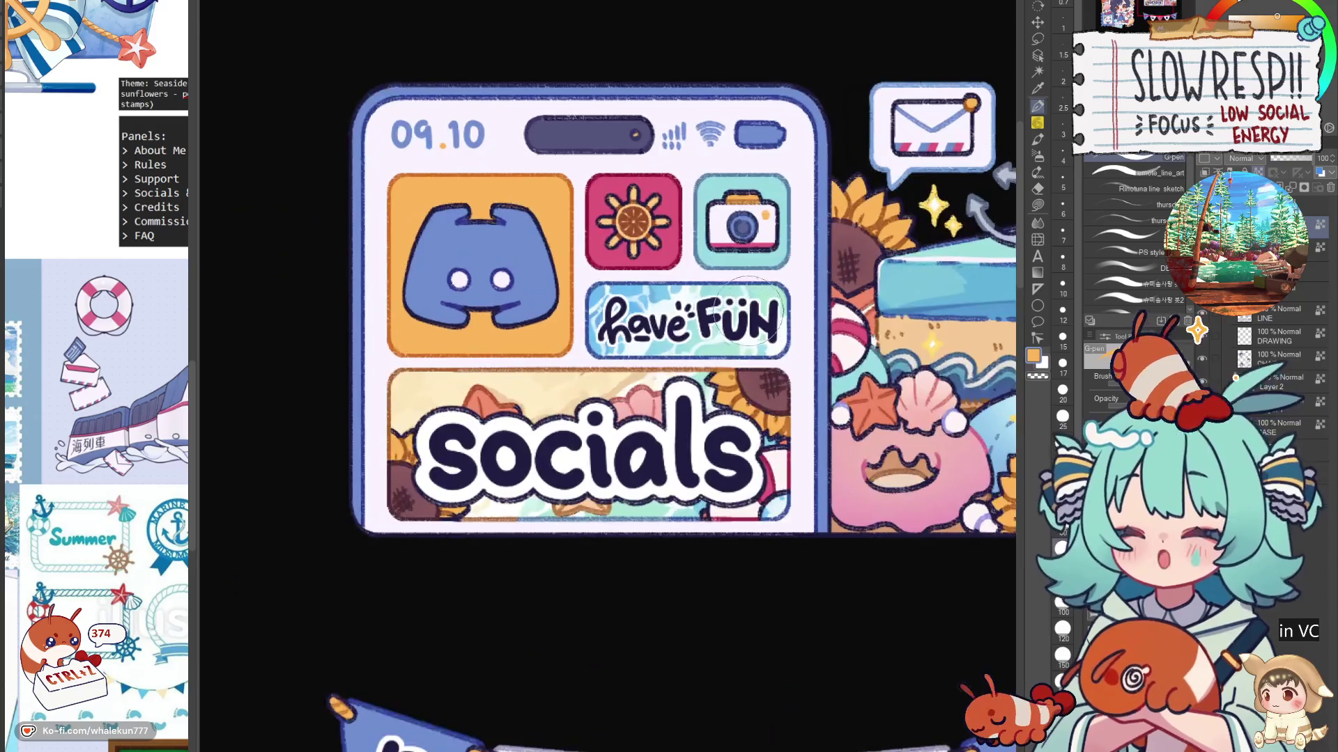
pyautogui.moveTo(728, 299)
pyautogui.mouseDown()
pyautogui.moveTo(735, 335)
pyautogui.moveTo(739, 315)
pyautogui.mouseUp()
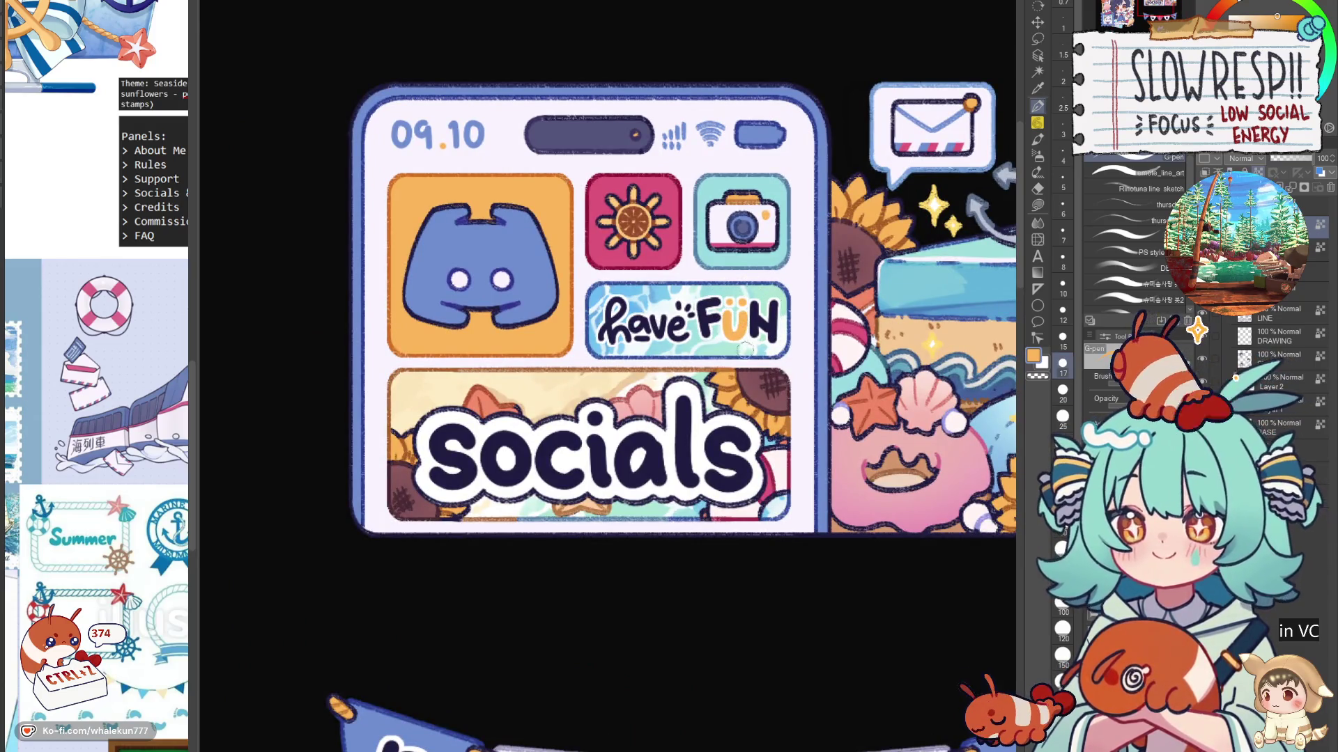
pyautogui.scroll(-5, 714, 248)
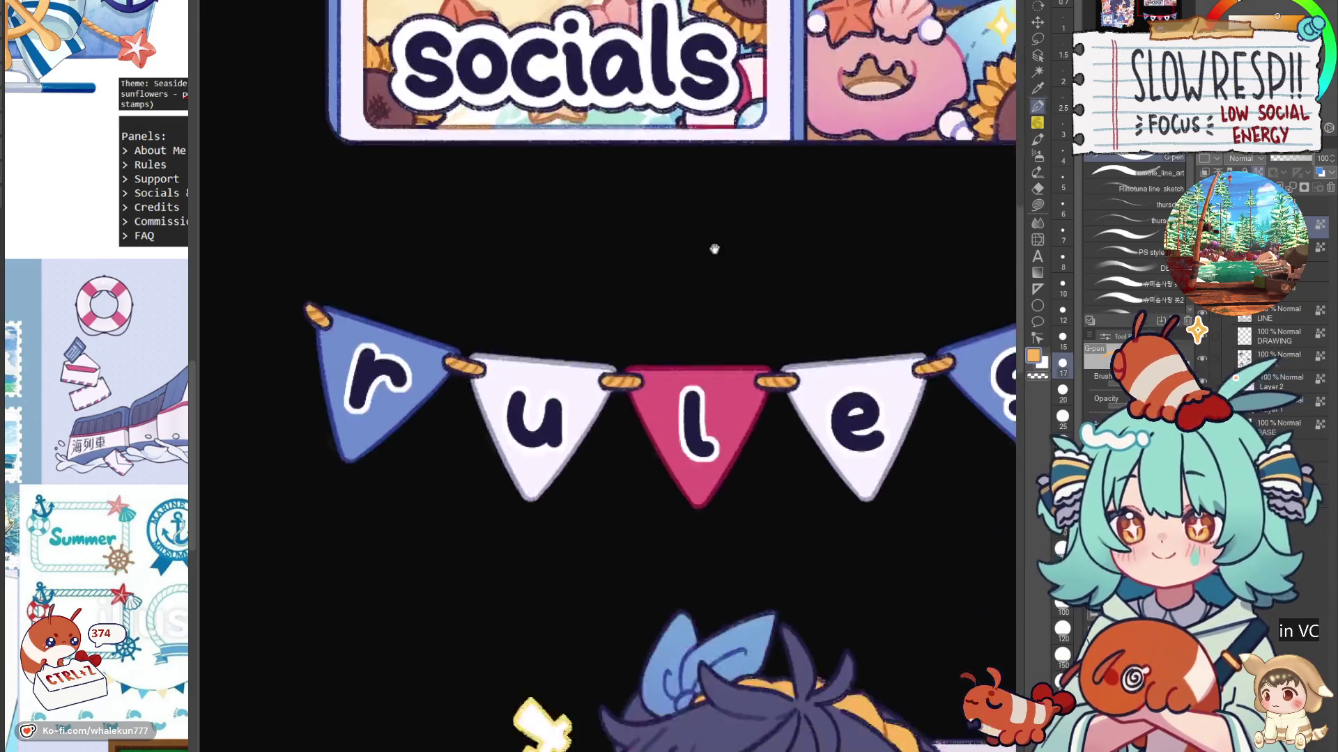
pyautogui.scroll(-3, 429, 369)
pyautogui.keyDown('alt'); pyautogui.click(659, 476); pyautogui.keyUp('alt')
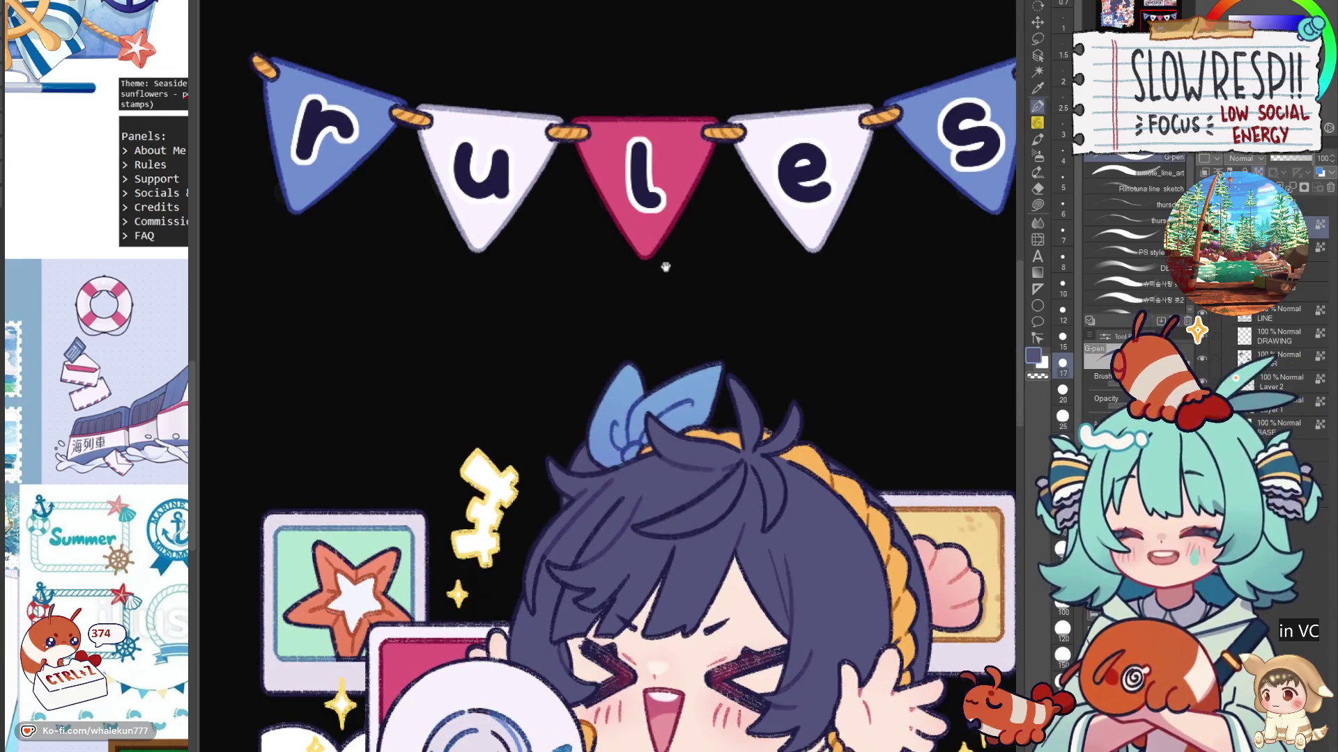
pyautogui.scroll(9, 663, 266)
pyautogui.moveTo(481, 369); pyautogui.dragTo(673, 369)
pyautogui.keyDown('alt'); pyautogui.click(751, 254); pyautogui.keyUp('alt')
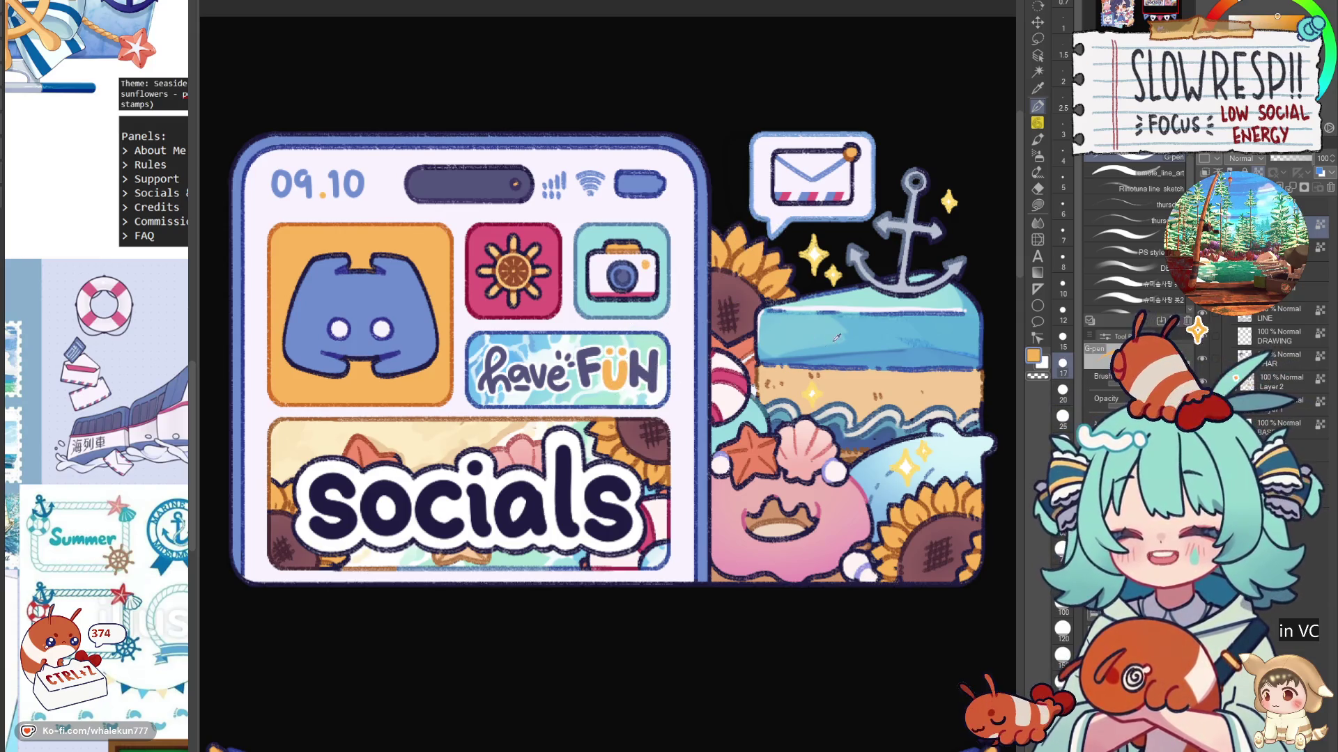
pyautogui.keyDown('alt'); pyautogui.click(837, 337); pyautogui.keyUp('alt')
pyautogui.moveTo(655, 349); pyautogui.dragTo(644, 361)
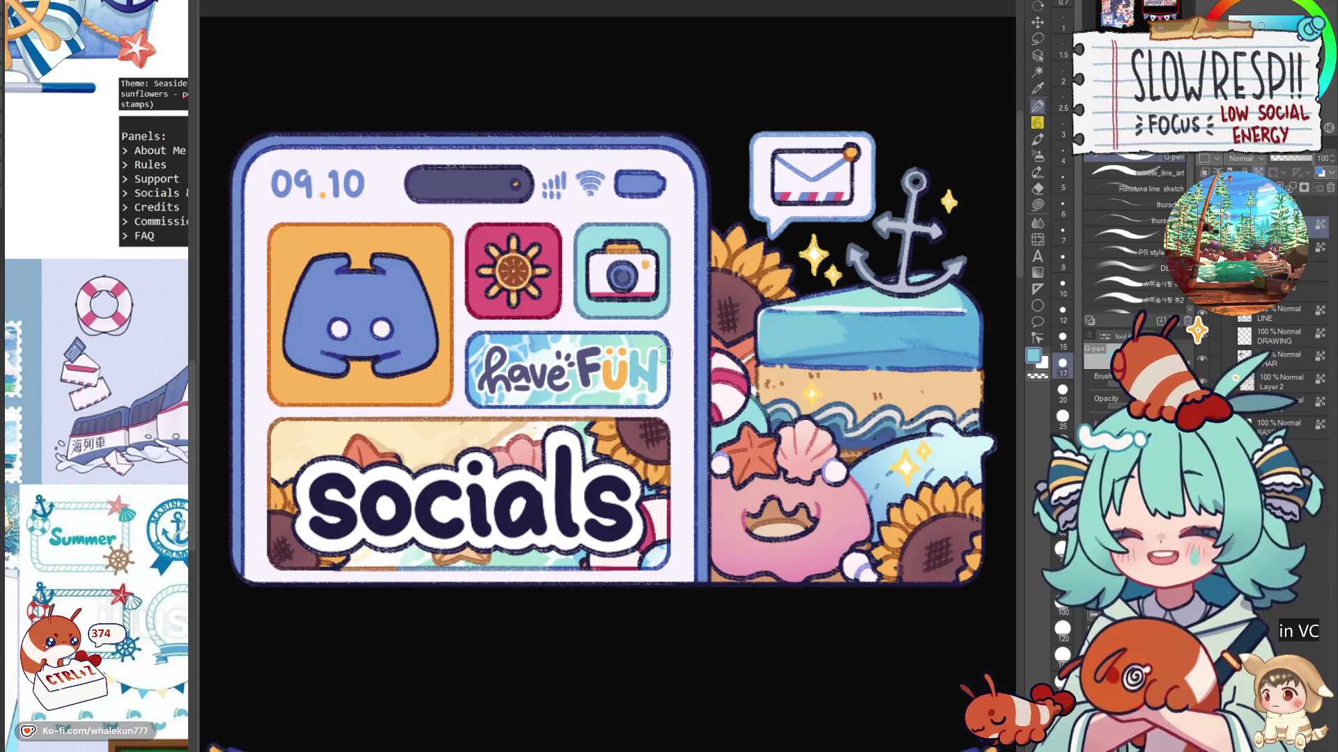
pyautogui.hotkey('ctrl', 'z')
pyautogui.keyDown('alt'); pyautogui.click(416, 338); pyautogui.keyUp('alt')
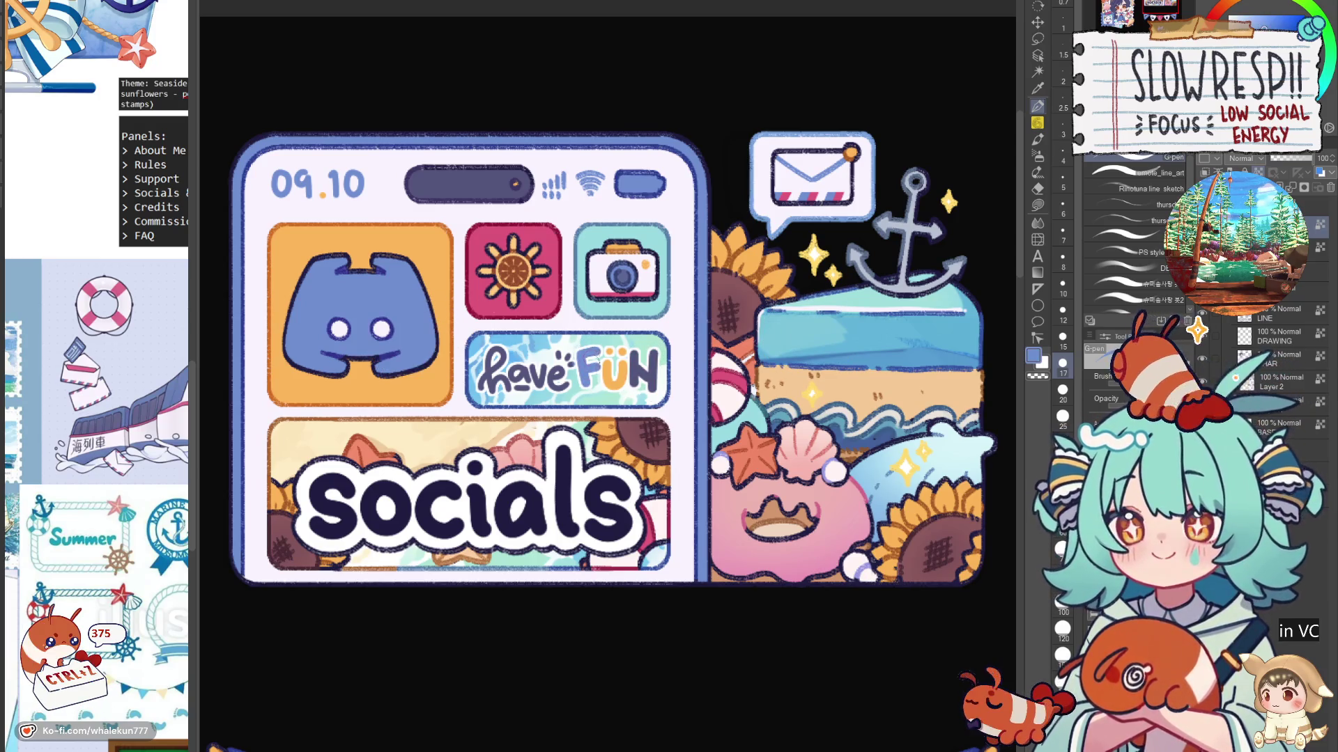
pyautogui.keyDown('alt'); pyautogui.click(553, 283); pyautogui.keyUp('alt')
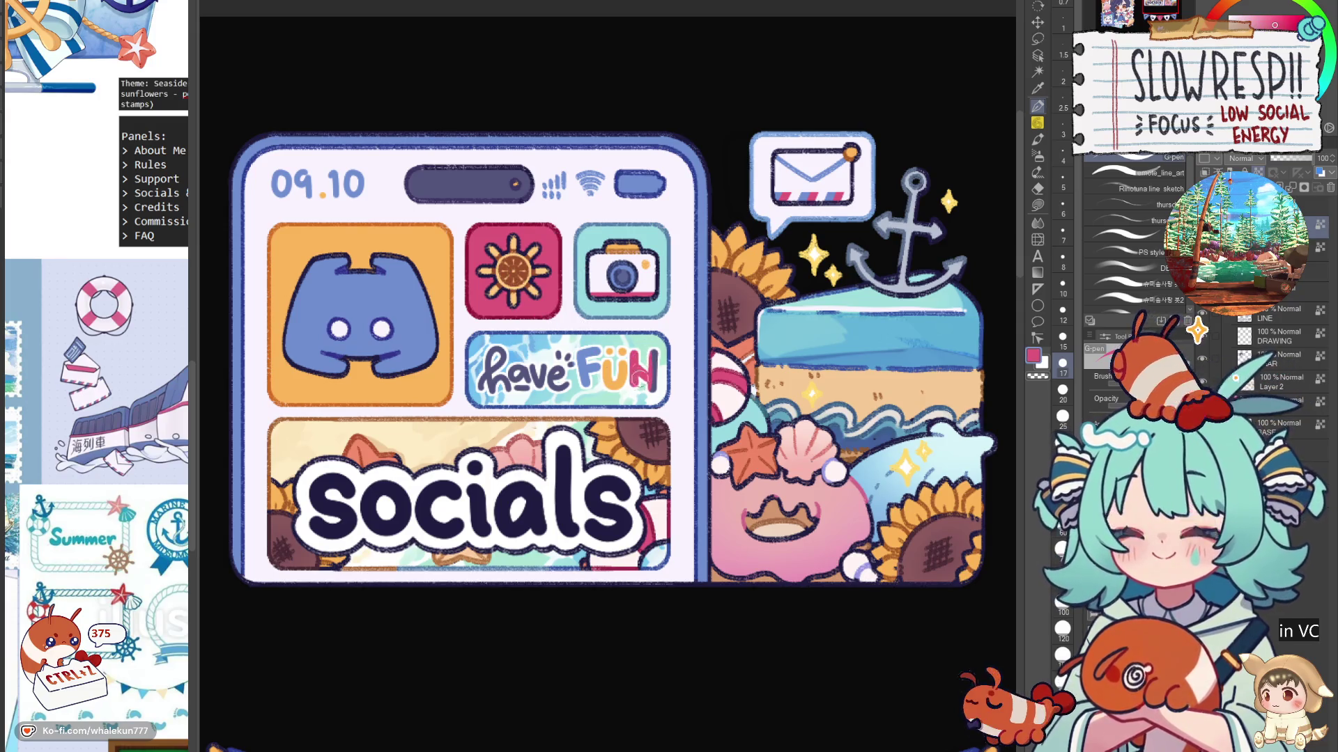
pyautogui.moveTo(655, 356); pyautogui.dragTo(747, 334)
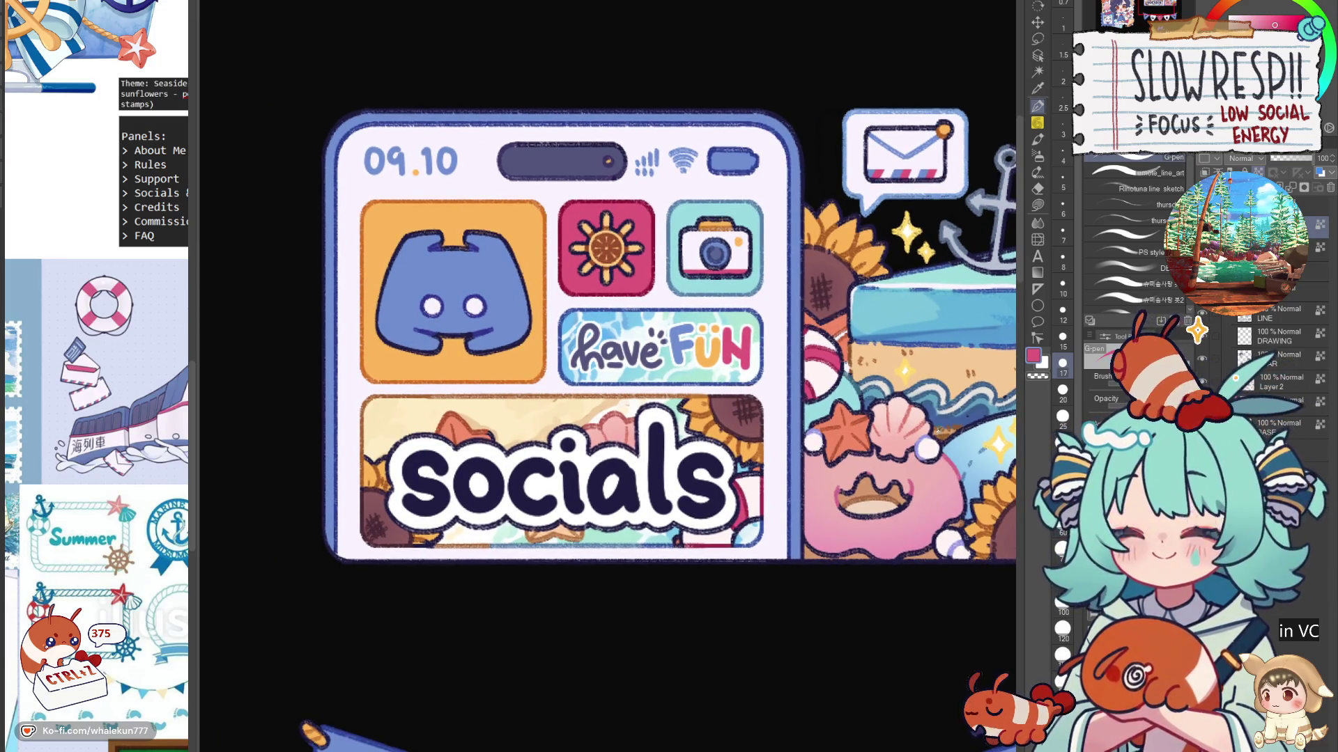
pyautogui.keyDown('alt'); pyautogui.click(964, 530); pyautogui.keyUp('alt')
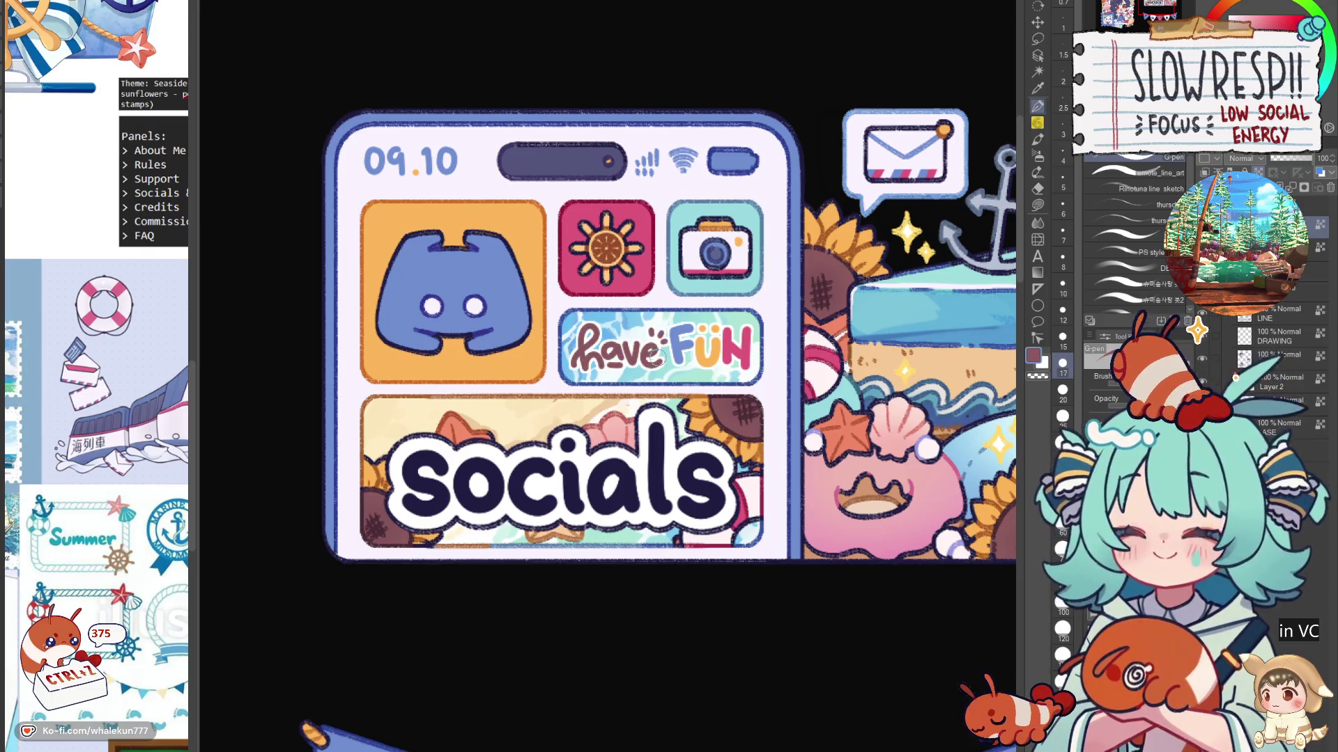
pyautogui.keyDown('alt'); pyautogui.click(651, 261); pyautogui.keyUp('alt')
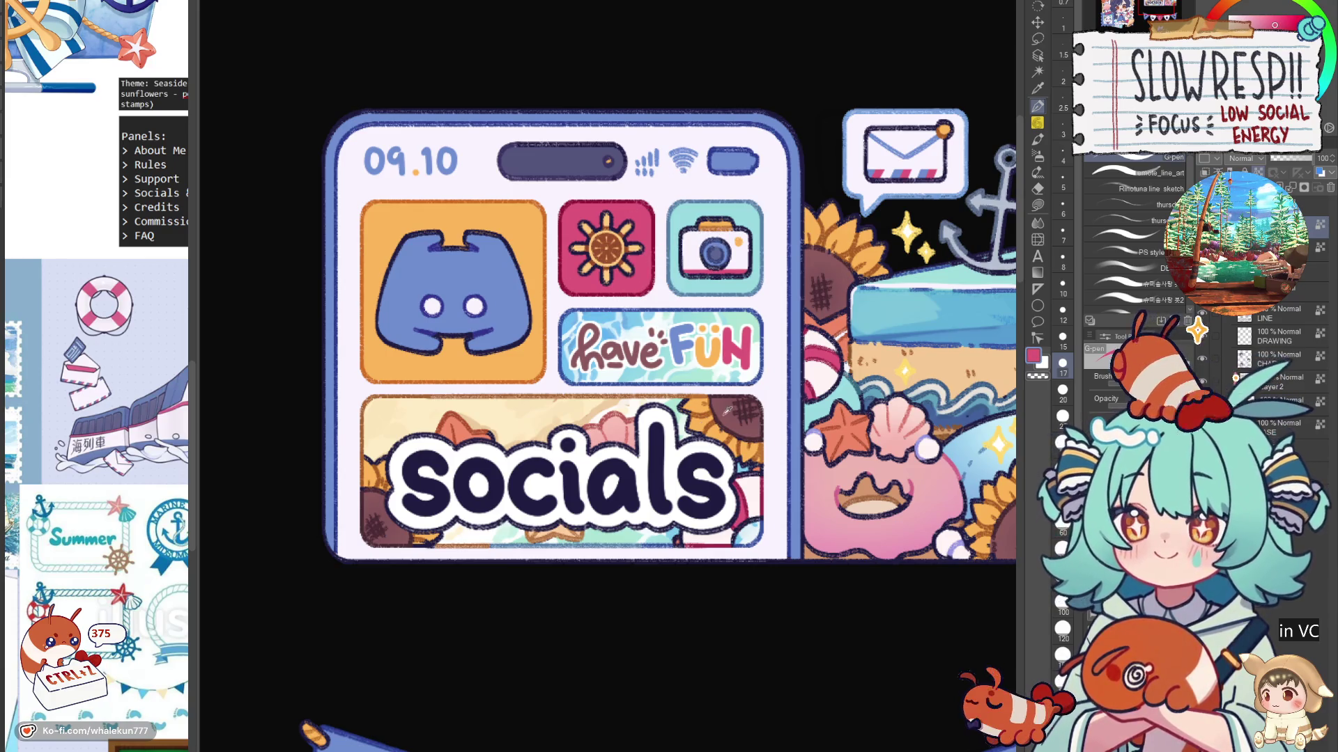
pyautogui.keyDown('alt'); pyautogui.click(615, 427); pyautogui.keyUp('alt')
pyautogui.press('[')
pyautogui.press('[')
pyautogui.press('[')
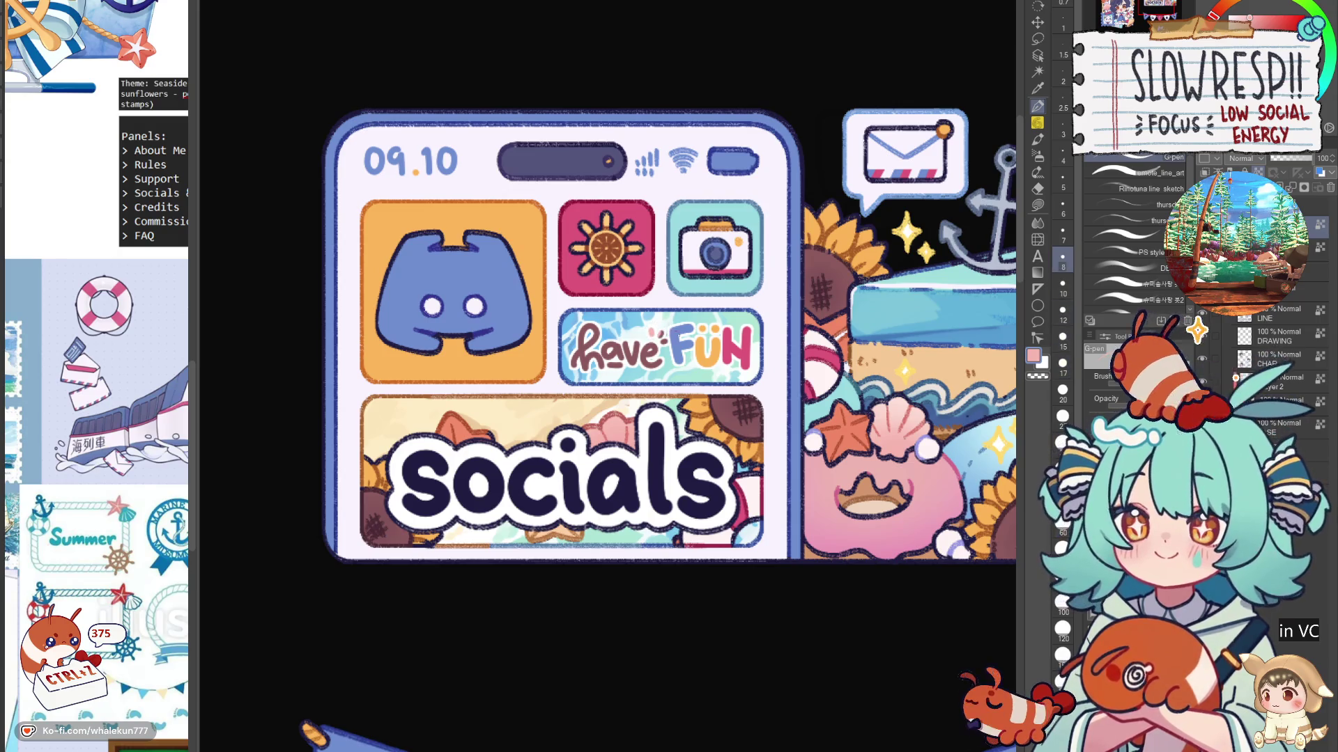
pyautogui.keyDown('alt'); pyautogui.click(705, 351); pyautogui.keyUp('alt')
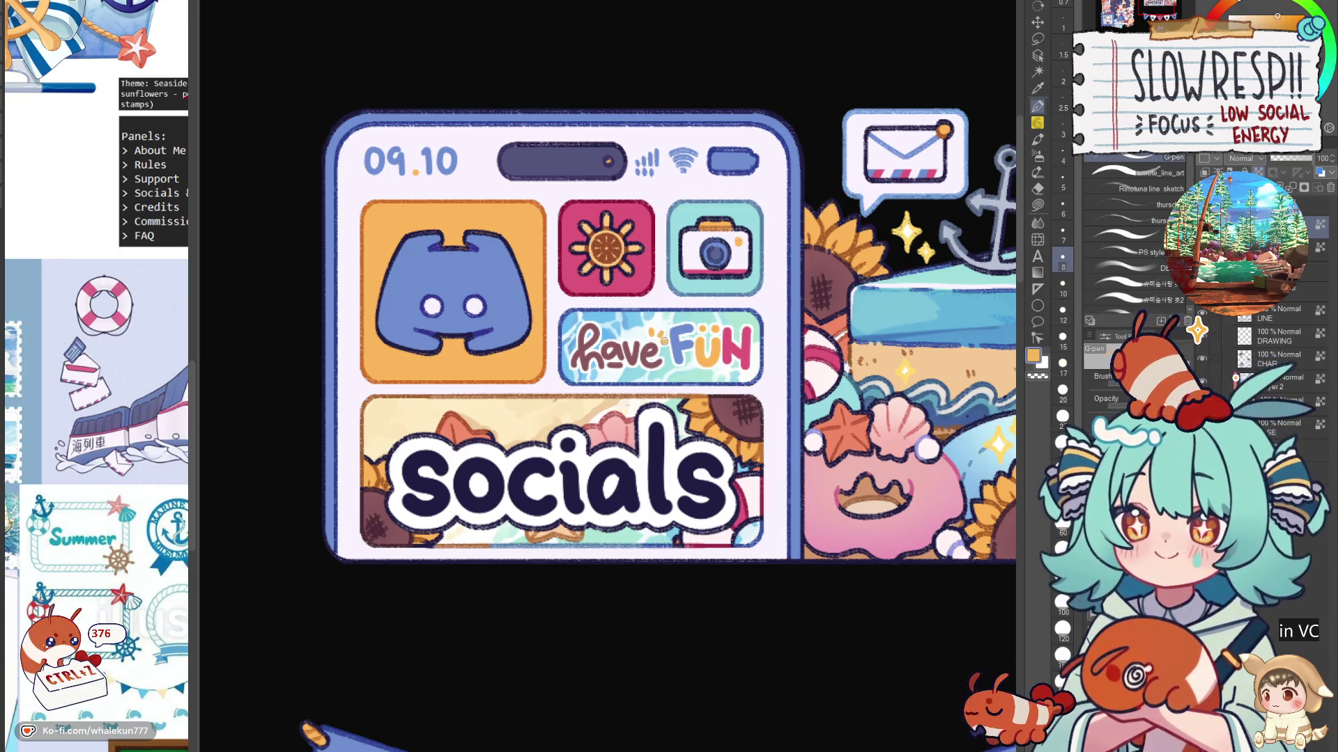
pyautogui.scroll(-3, 673, 322)
pyautogui.scroll(2, 679, 338)
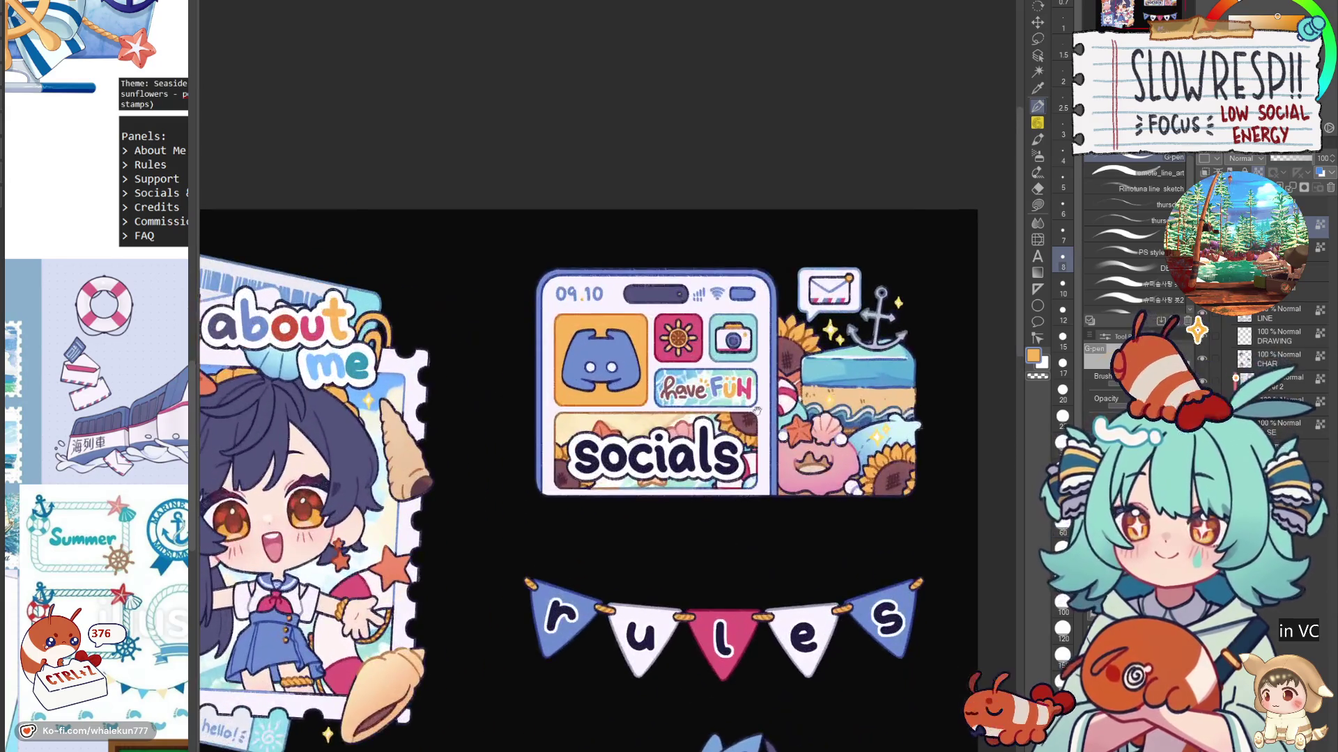
pyautogui.keyDown('alt'); pyautogui.click(646, 422); pyautogui.keyUp('alt')
pyautogui.scroll(3, 634, 327)
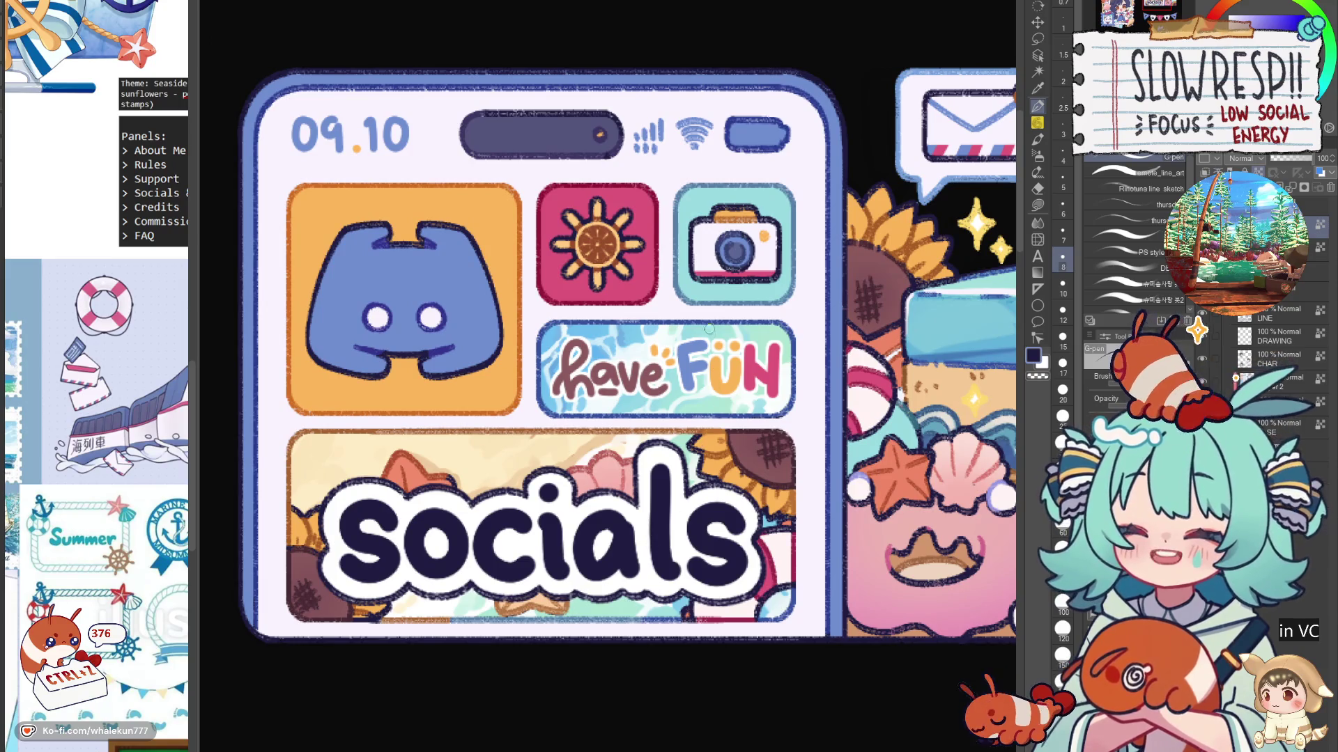
pyautogui.scroll(-3, 709, 328)
pyautogui.moveTo(744, 742)
pyautogui.mouseDown()
pyautogui.moveTo(669, 433)
pyautogui.moveTo(654, 289)
pyautogui.moveTo(660, 422)
pyautogui.mouseUp()
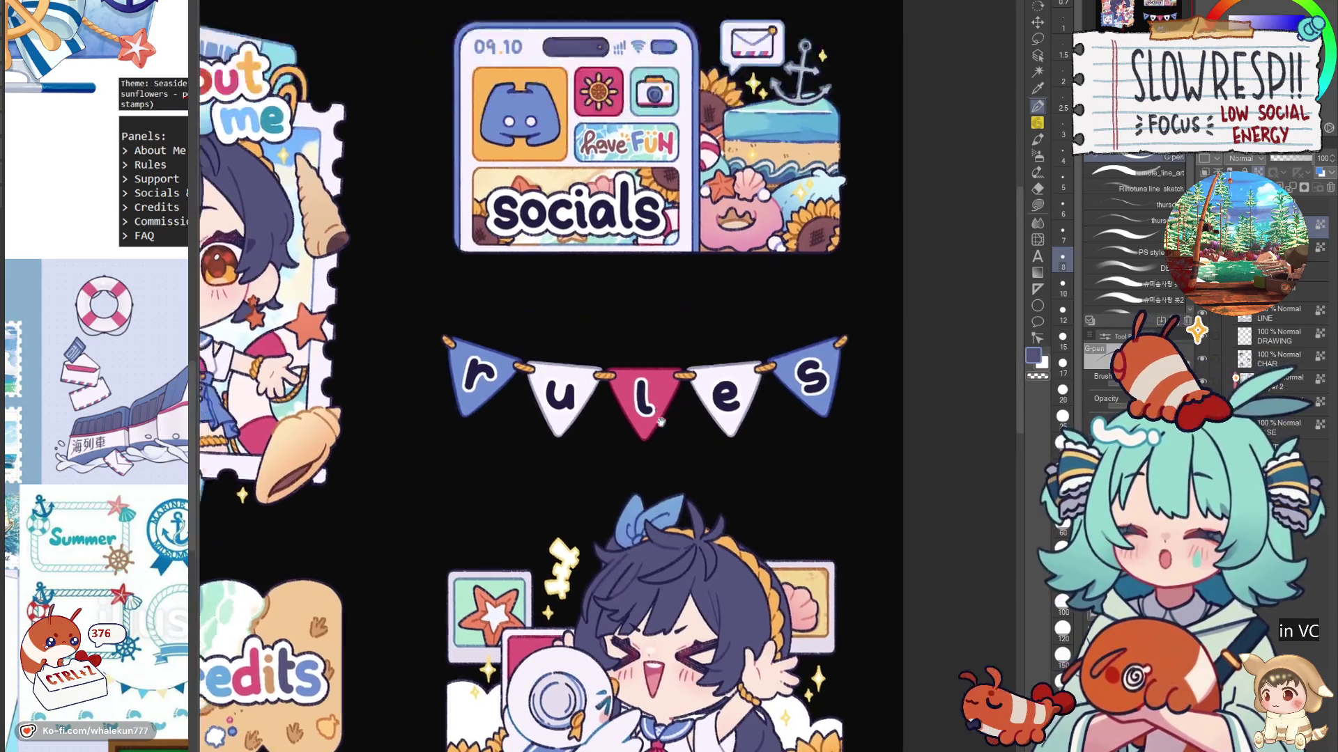
pyautogui.scroll(3, 660, 422)
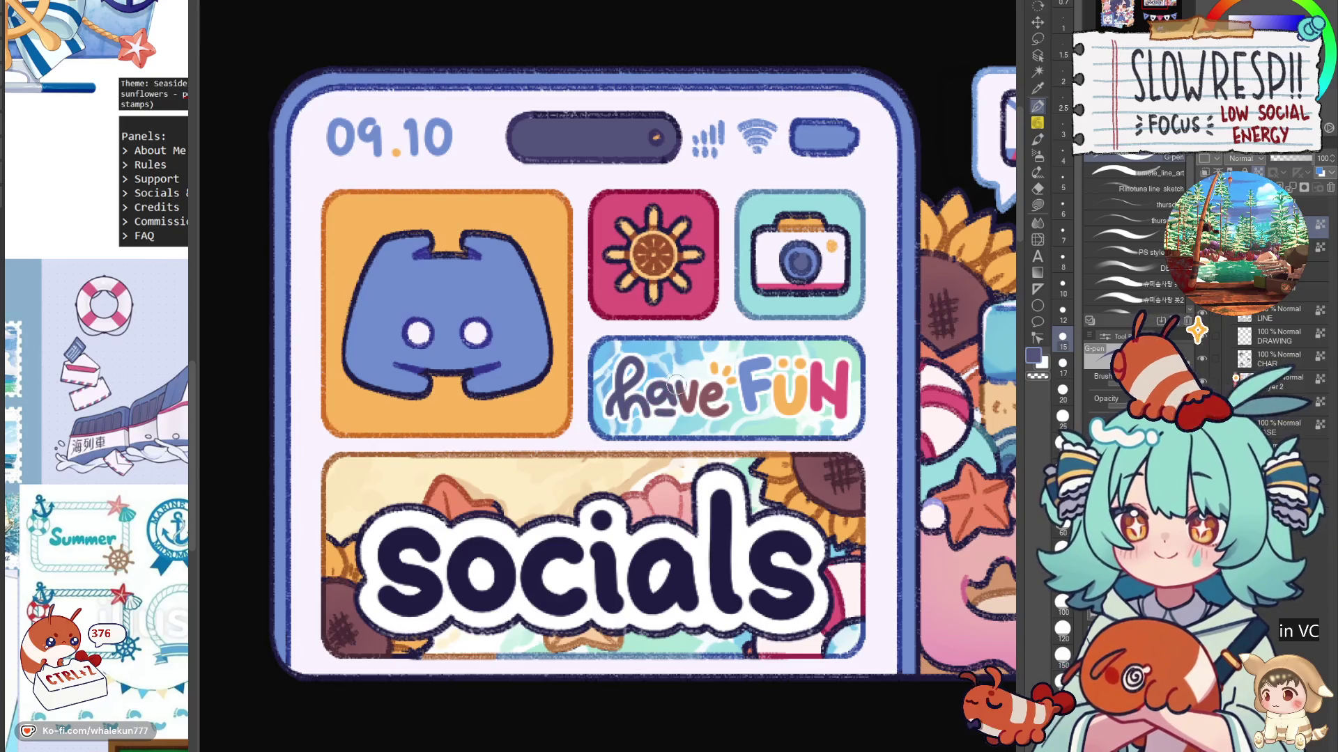
pyautogui.scroll(-5, 717, 402)
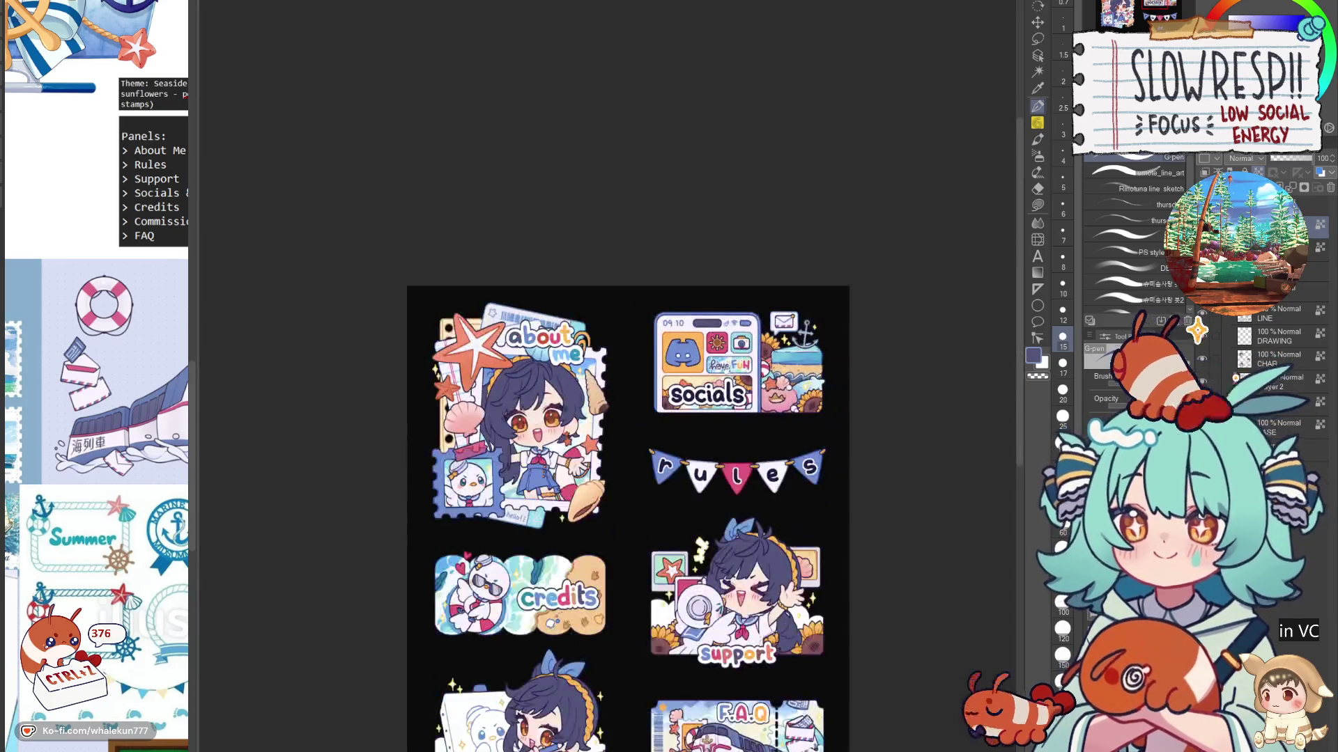
# Step: Paint the S of socials light blue and the o pink from the sun tile
pyautogui.scroll(3, 675, 338)
pyautogui.scroll(3, 673, 332)
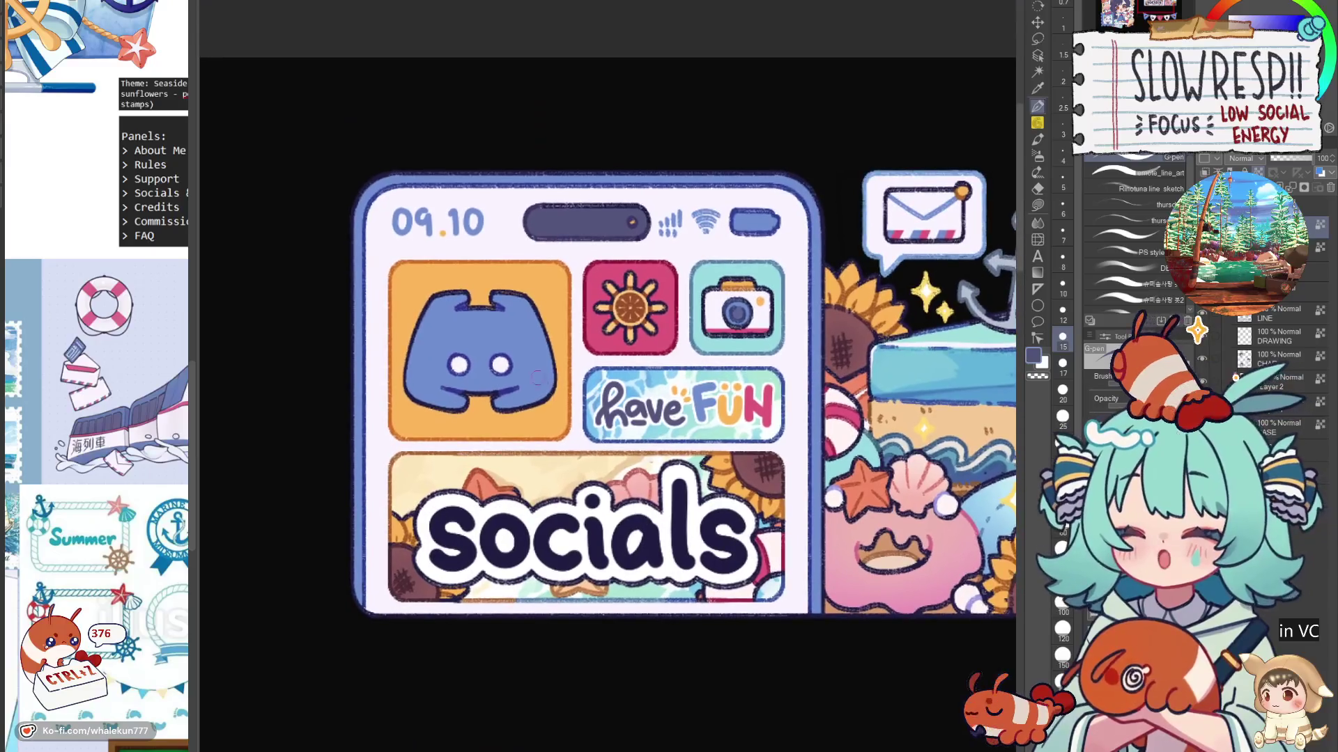
pyautogui.moveTo(460, 517)
pyautogui.mouseDown()
pyautogui.moveTo(439, 540)
pyautogui.moveTo(448, 563)
pyautogui.mouseUp()
pyautogui.keyDown('alt'); pyautogui.click(608, 345); pyautogui.keyUp('alt')
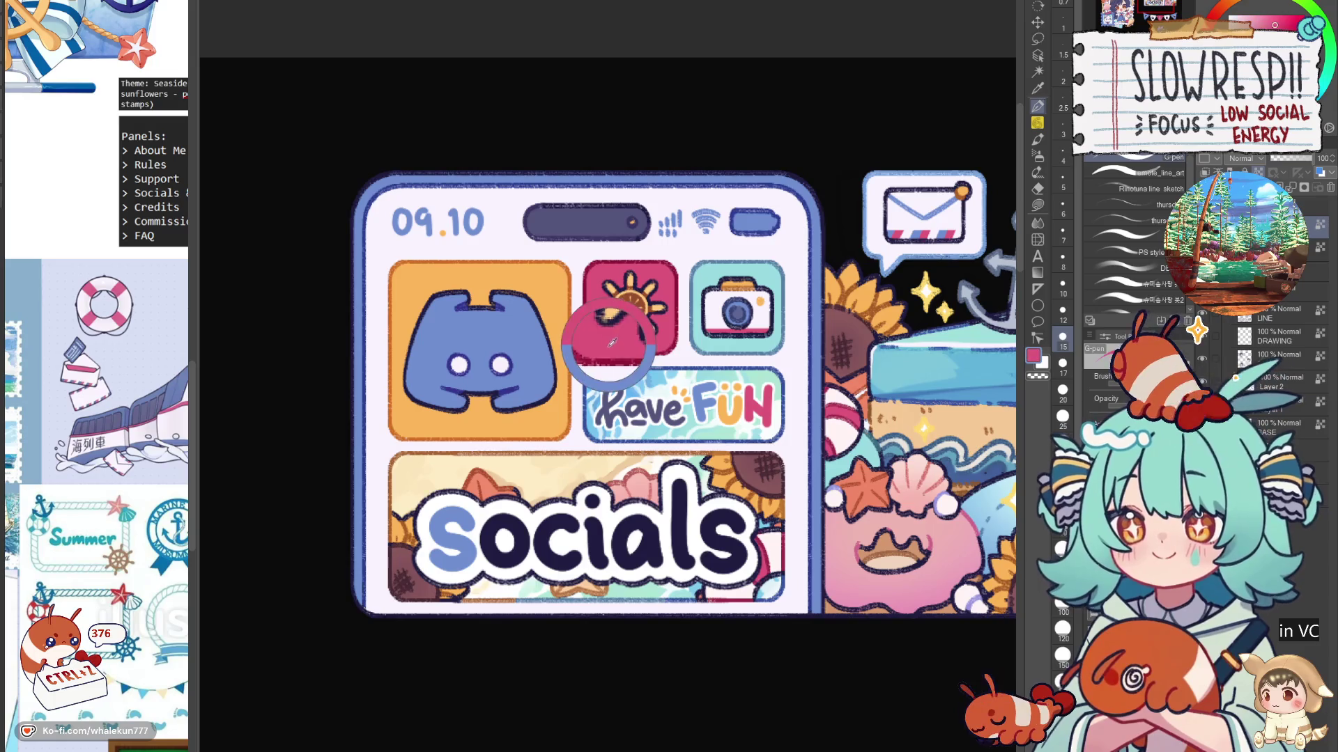
pyautogui.moveTo(500, 516)
pyautogui.mouseDown()
pyautogui.moveTo(503, 545)
pyautogui.moveTo(514, 522)
pyautogui.moveTo(570, 524)
pyautogui.moveTo(549, 547)
pyautogui.moveTo(570, 562)
pyautogui.mouseUp()
# Step: Enlarge the brush, pick orange for the c, and paint the i light teal
pyautogui.press(']')
pyautogui.press(']')
pyautogui.keyDown('alt'); pyautogui.click(481, 484); pyautogui.keyUp('alt')
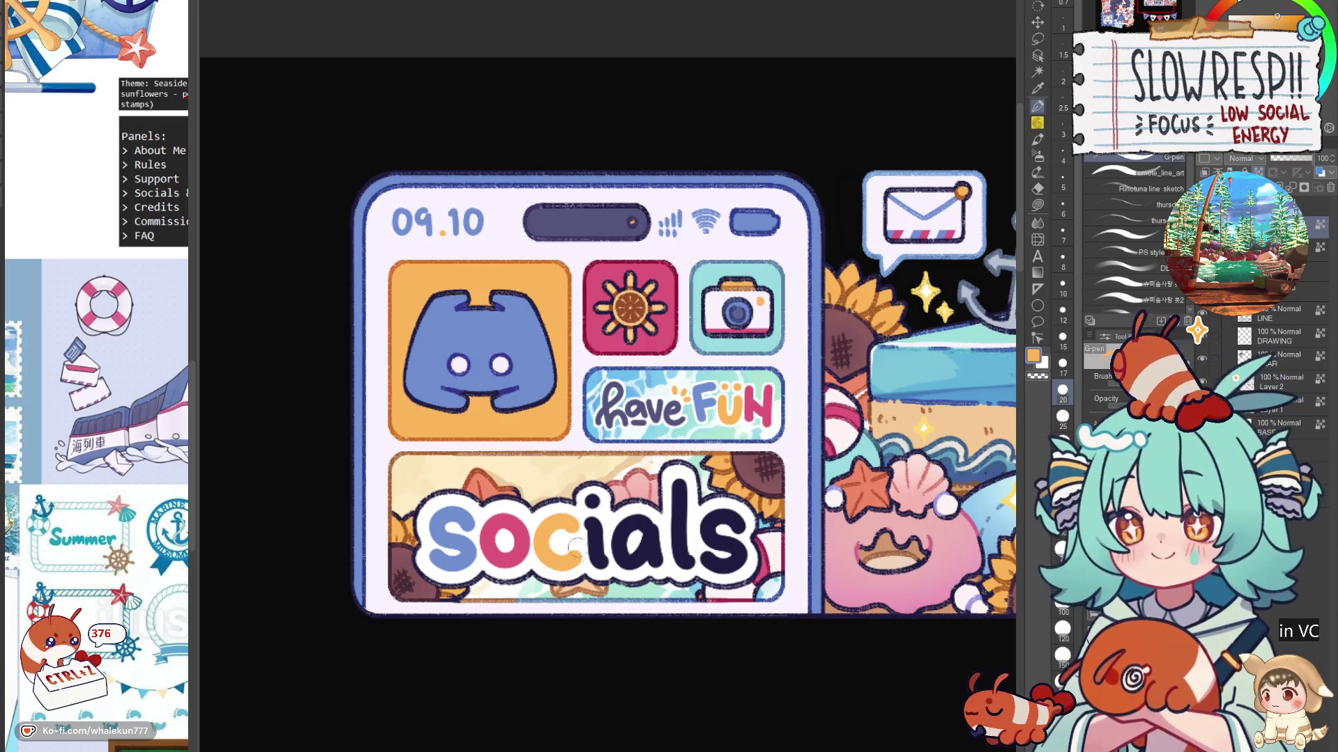
pyautogui.keyDown('alt'); pyautogui.click(707, 345); pyautogui.keyUp('alt')
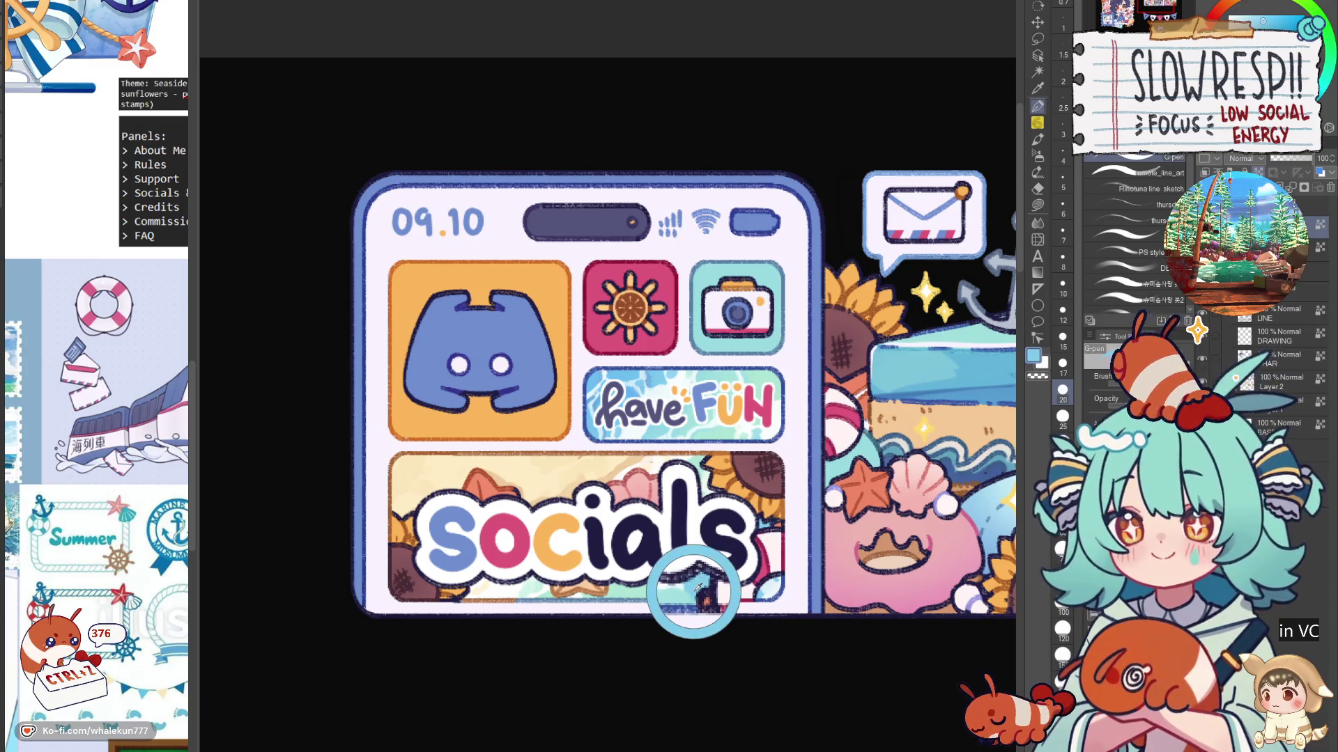
pyautogui.moveTo(594, 503); pyautogui.dragTo(602, 570)
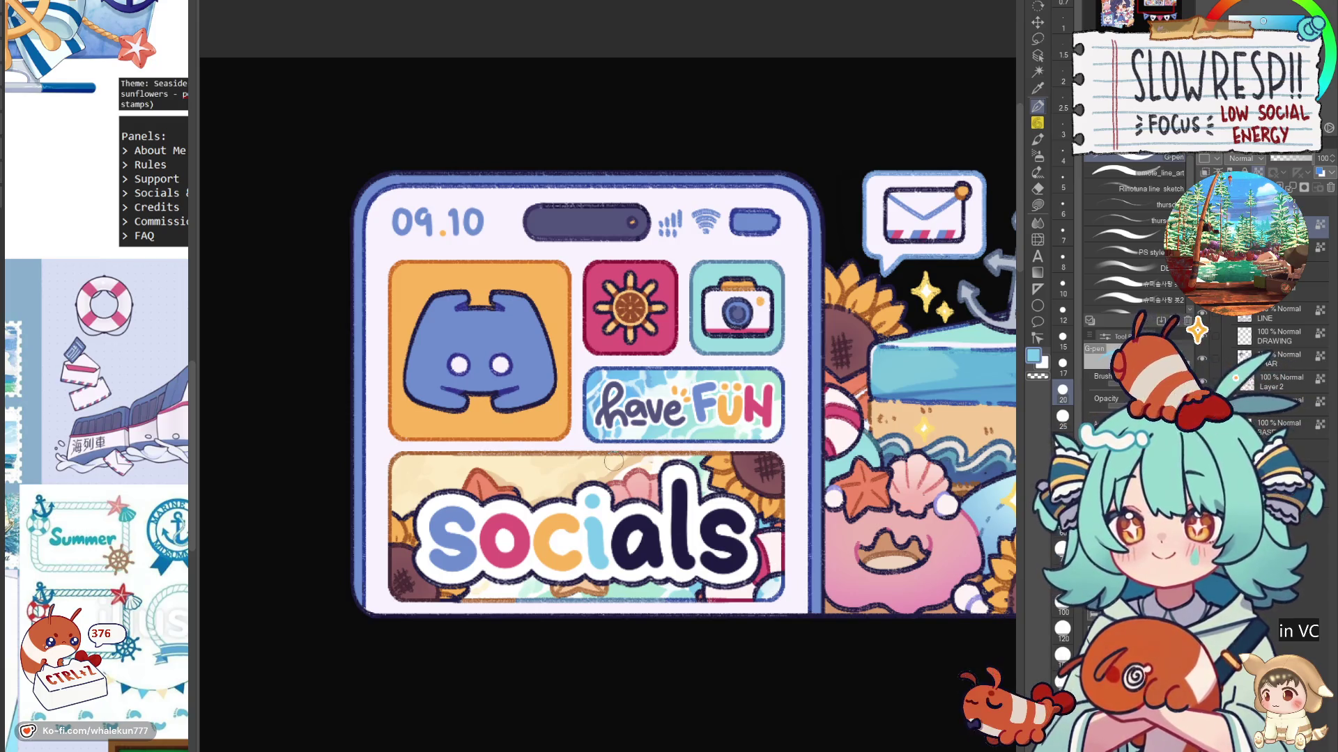
pyautogui.scroll(-4, 714, 543)
pyautogui.scroll(-2, 712, 553)
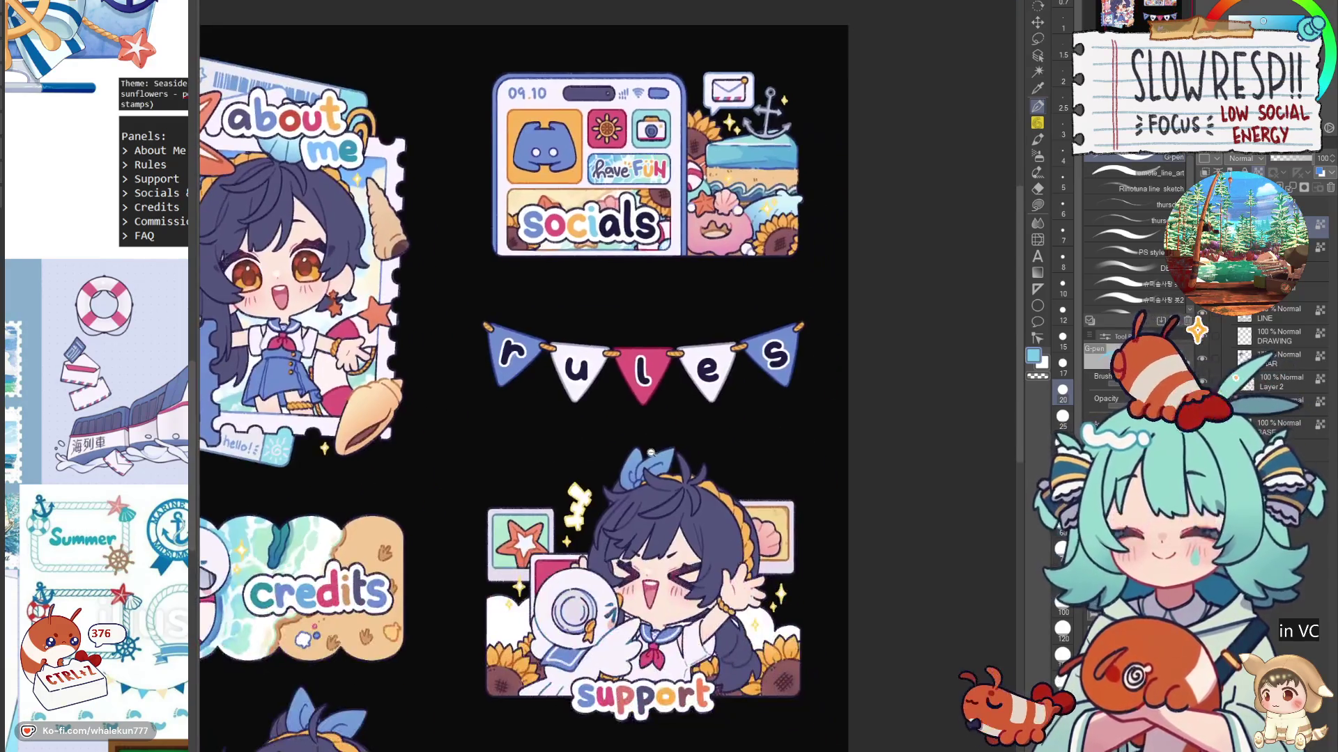
# Step: Repaint the a of socials slate blue-grey and the l pink
pyautogui.scroll(8, 568, 486)
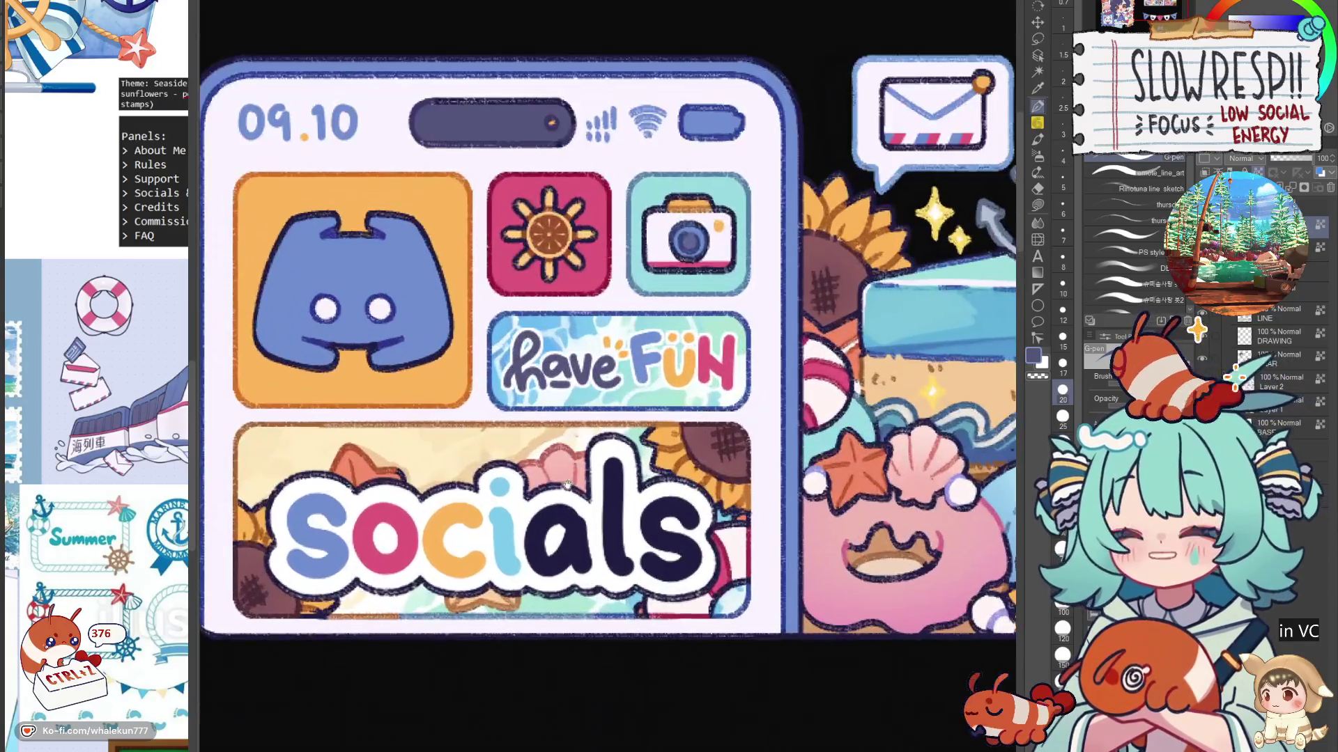
pyautogui.moveTo(567, 486)
pyautogui.mouseDown()
pyautogui.moveTo(533, 537)
pyautogui.moveTo(540, 575)
pyautogui.moveTo(567, 522)
pyautogui.moveTo(579, 550)
pyautogui.mouseUp()
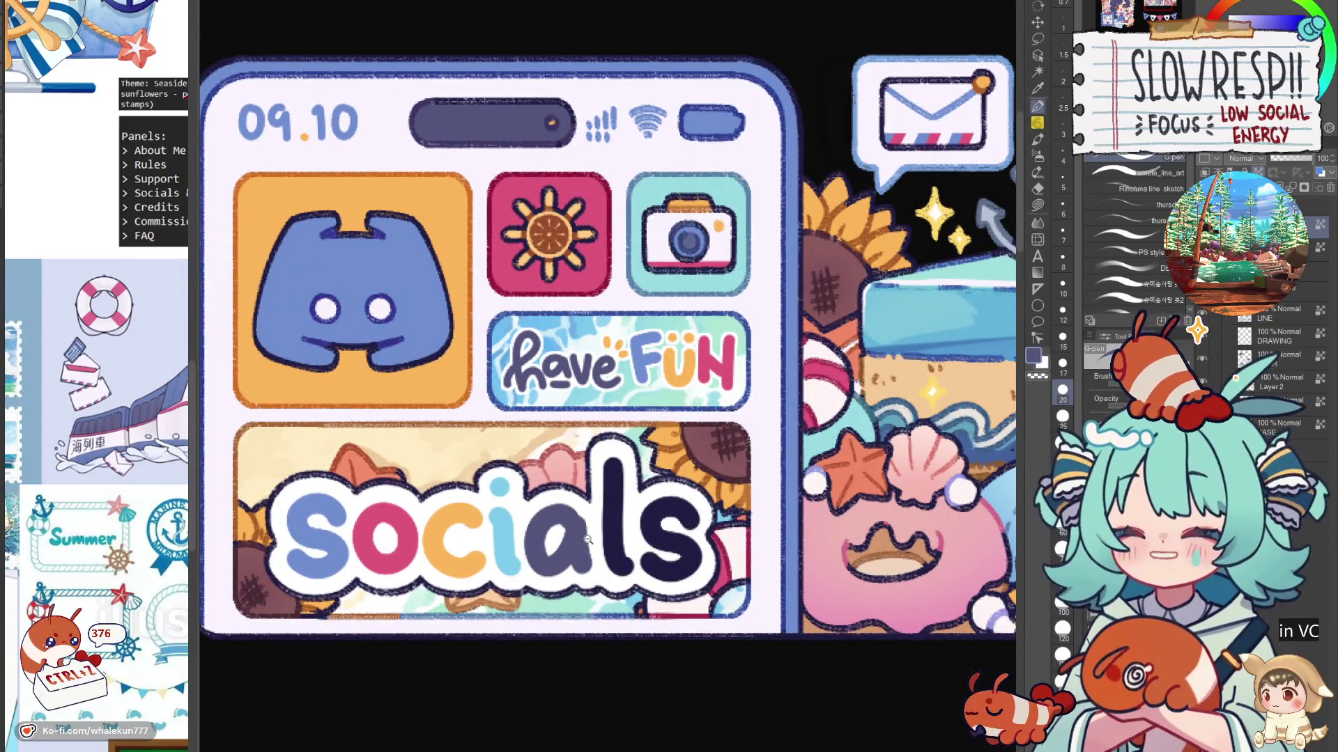
pyautogui.scroll(-5, 674, 549)
pyautogui.scroll(3, 673, 549)
pyautogui.scroll(-2, 674, 549)
pyautogui.scroll(3, 674, 549)
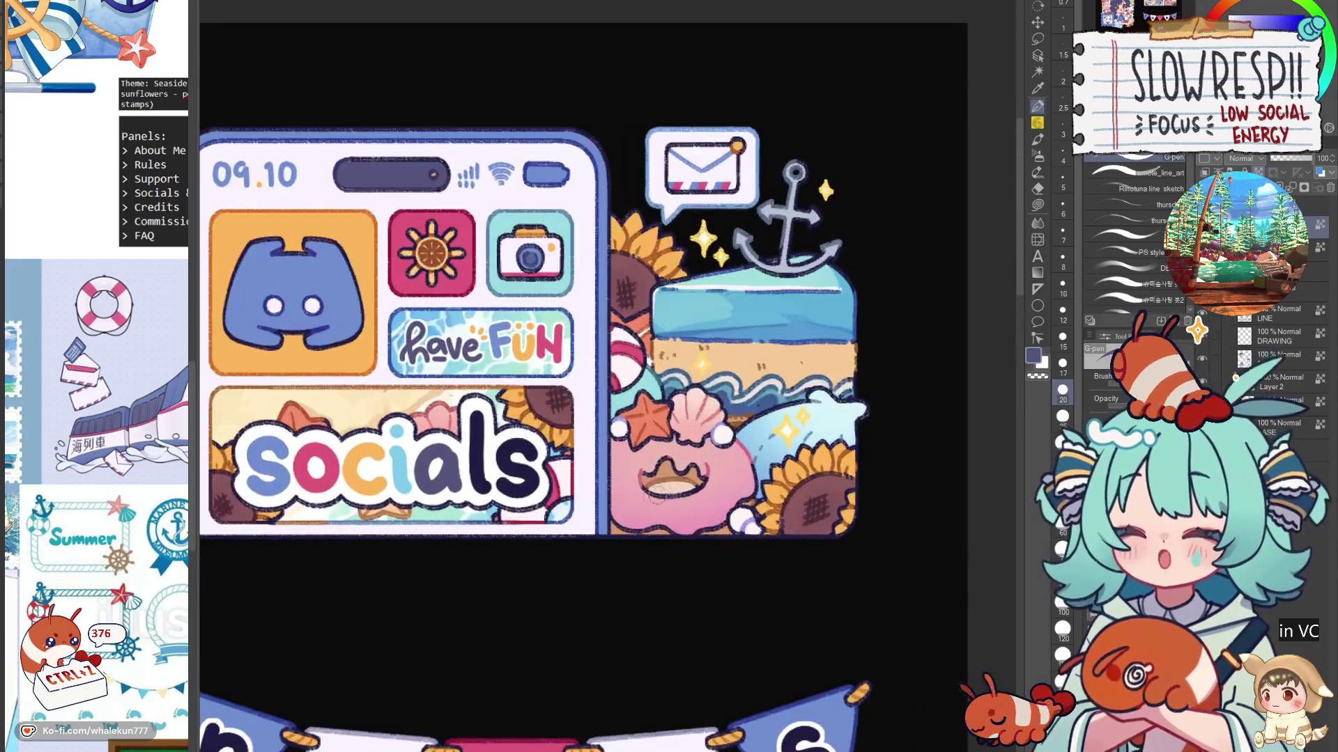
pyautogui.keyDown('alt'); pyautogui.click(638, 508); pyautogui.keyUp('alt')
pyautogui.moveTo(488, 453)
pyautogui.mouseDown()
pyautogui.moveTo(479, 418)
pyautogui.moveTo(483, 485)
pyautogui.mouseUp()
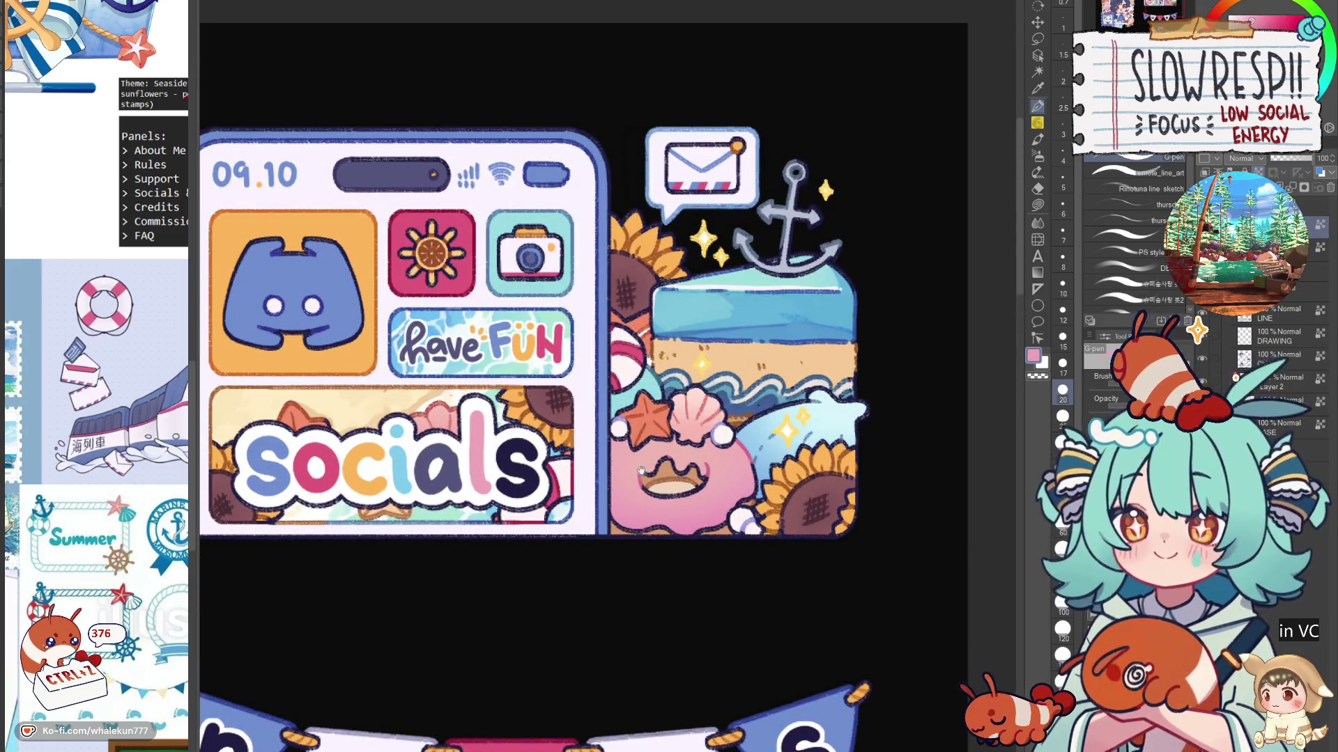
# Step: Paint the final s of socials salmon
pyautogui.moveTo(641, 470); pyautogui.dragTo(741, 519)
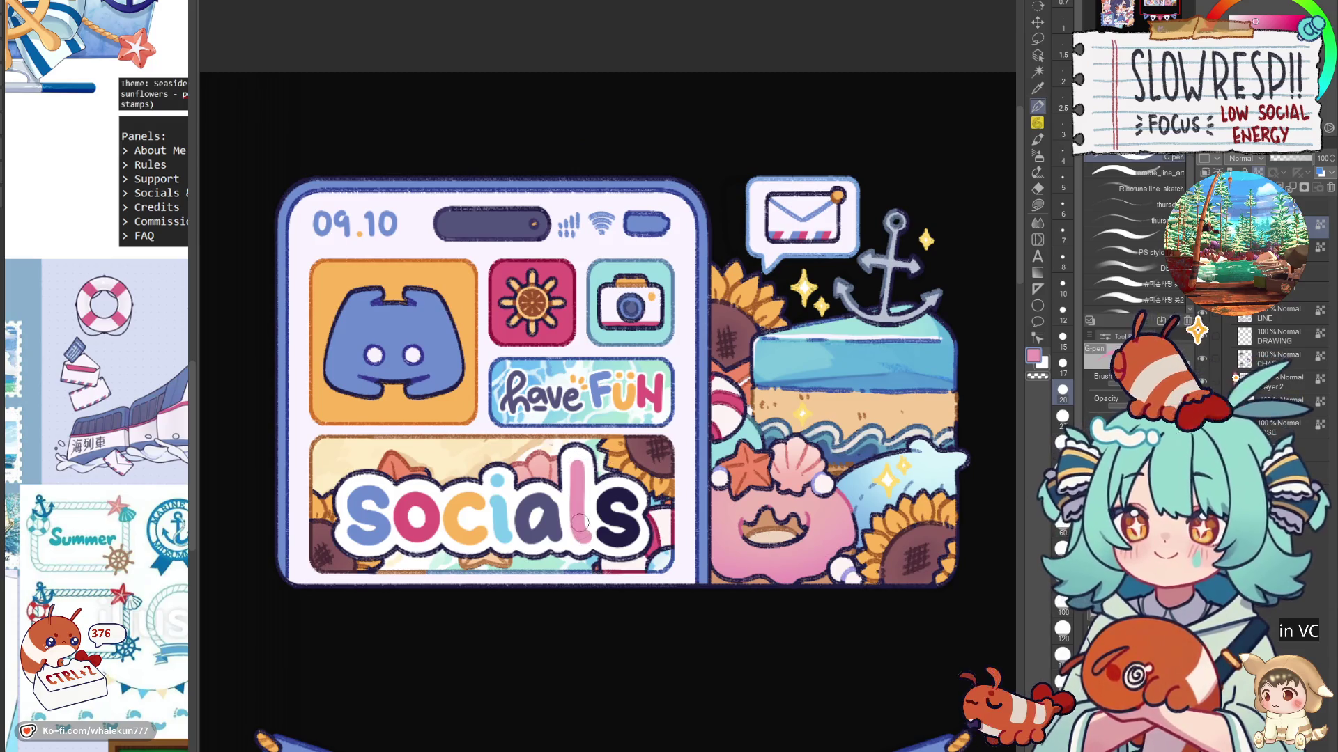
pyautogui.keyDown('alt'); pyautogui.click(749, 478); pyautogui.keyUp('alt')
pyautogui.moveTo(638, 498)
pyautogui.mouseDown()
pyautogui.moveTo(607, 508)
pyautogui.moveTo(617, 536)
pyautogui.moveTo(631, 512)
pyautogui.mouseUp()
pyautogui.scroll(-5, 704, 462)
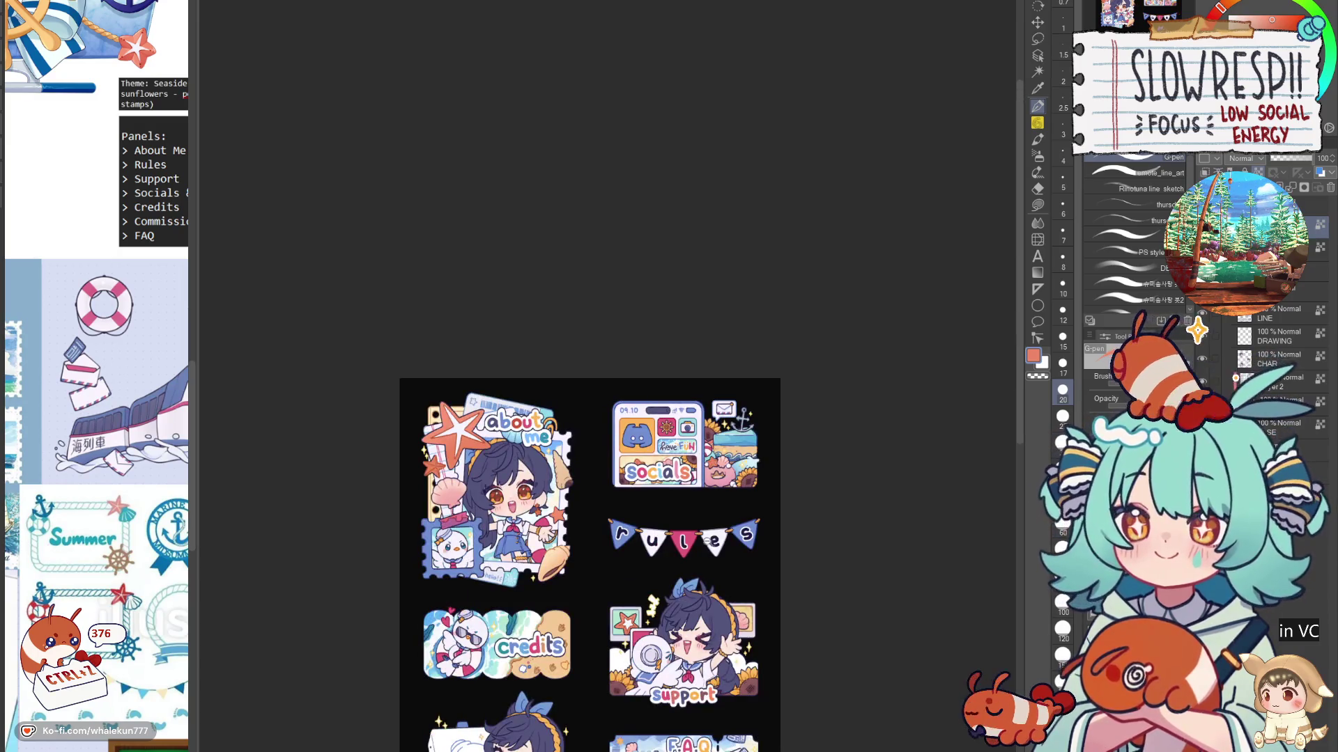
pyautogui.scroll(-1, 709, 543)
pyautogui.scroll(6, 686, 439)
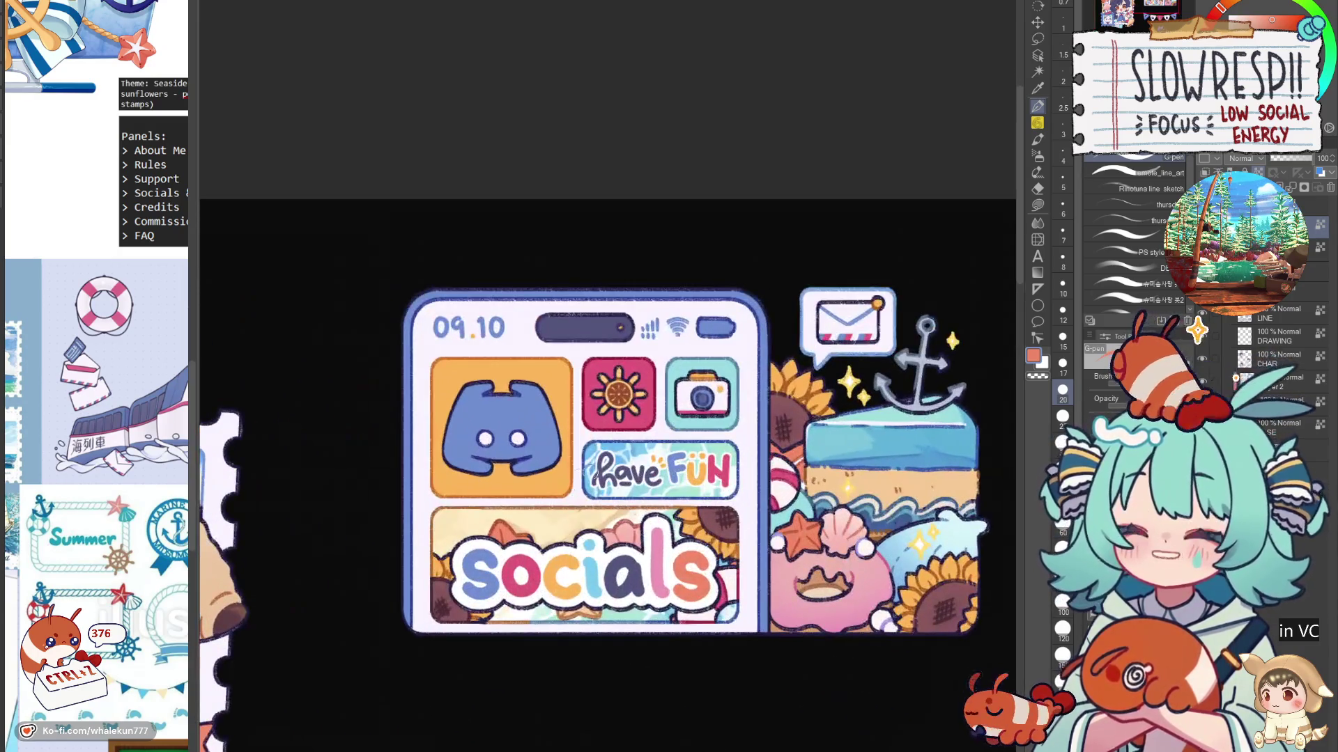
# Step: Deepen the orange on the c and add darker pink down the l
pyautogui.keyDown('alt'); pyautogui.click(570, 490); pyautogui.keyUp('alt')
pyautogui.moveTo(562, 568); pyautogui.dragTo(559, 573)
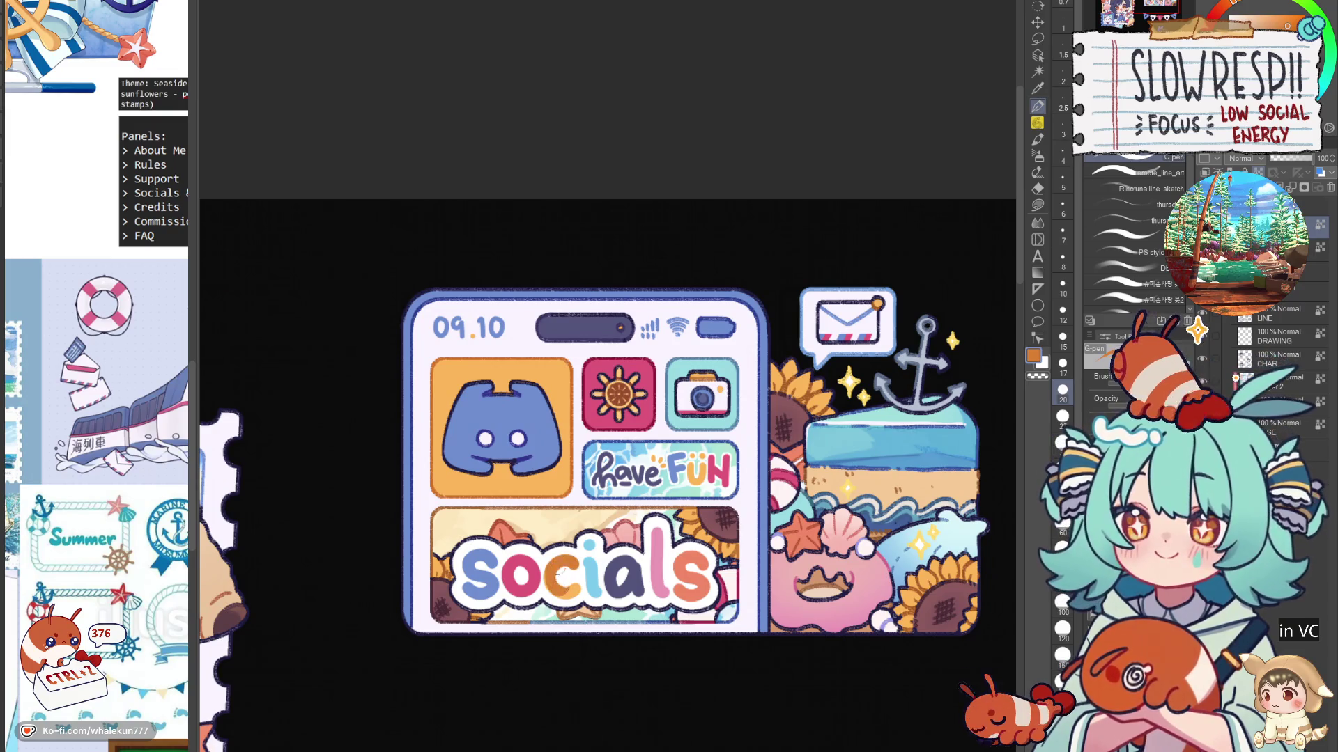
pyautogui.scroll(-3, 700, 568)
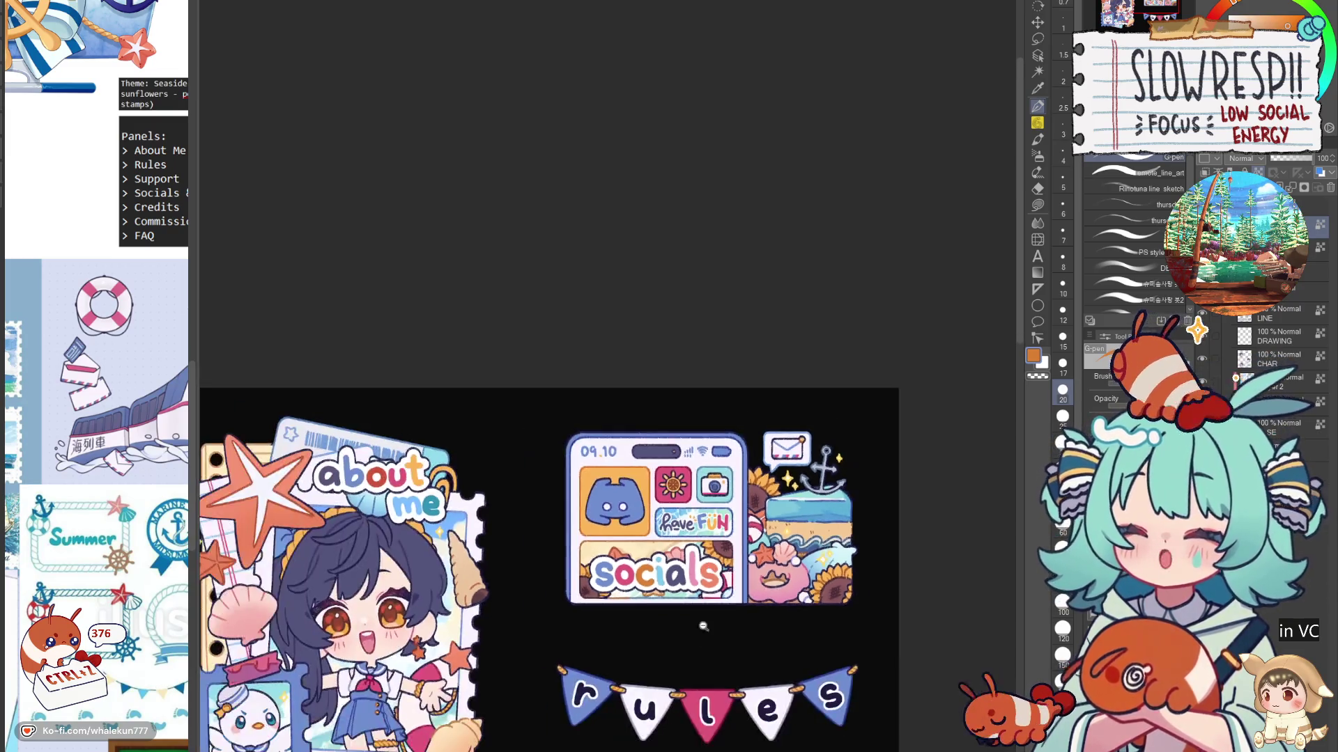
pyautogui.scroll(3, 752, 455)
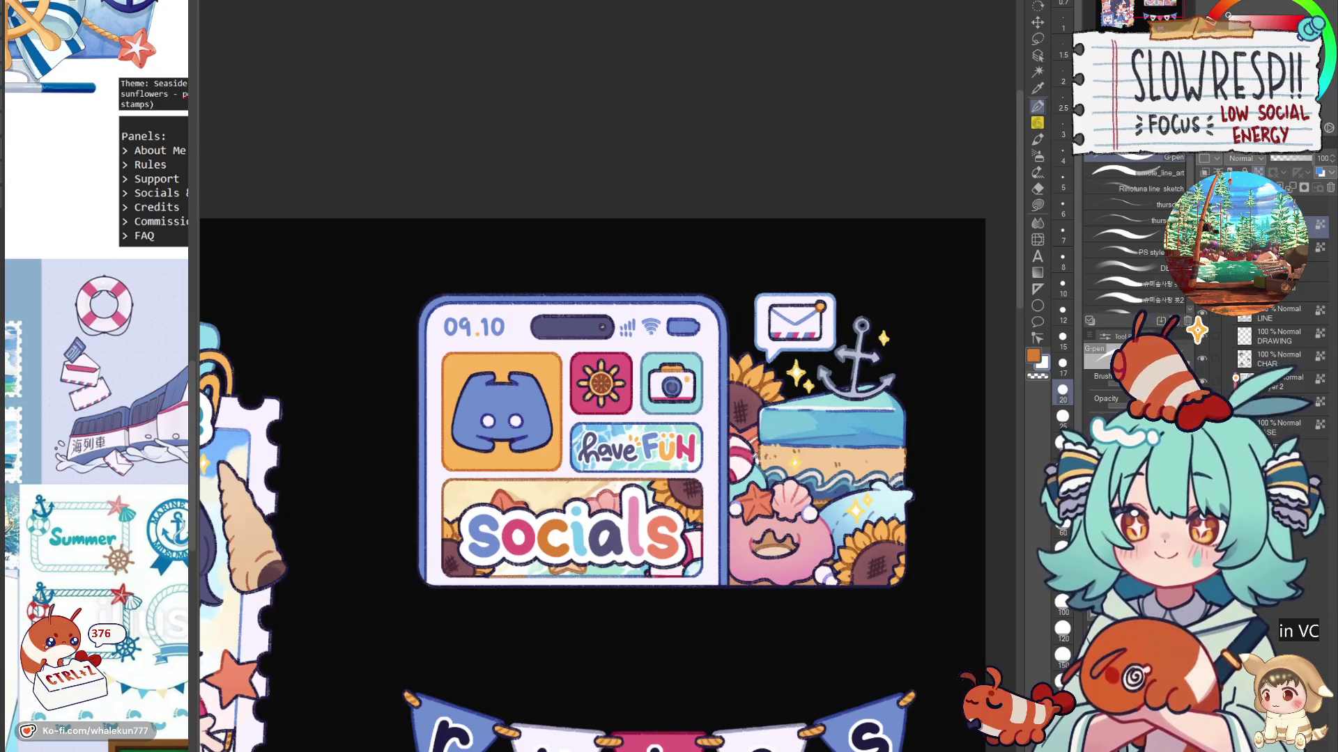
pyautogui.keyDown('alt'); pyautogui.click(752, 454); pyautogui.keyUp('alt')
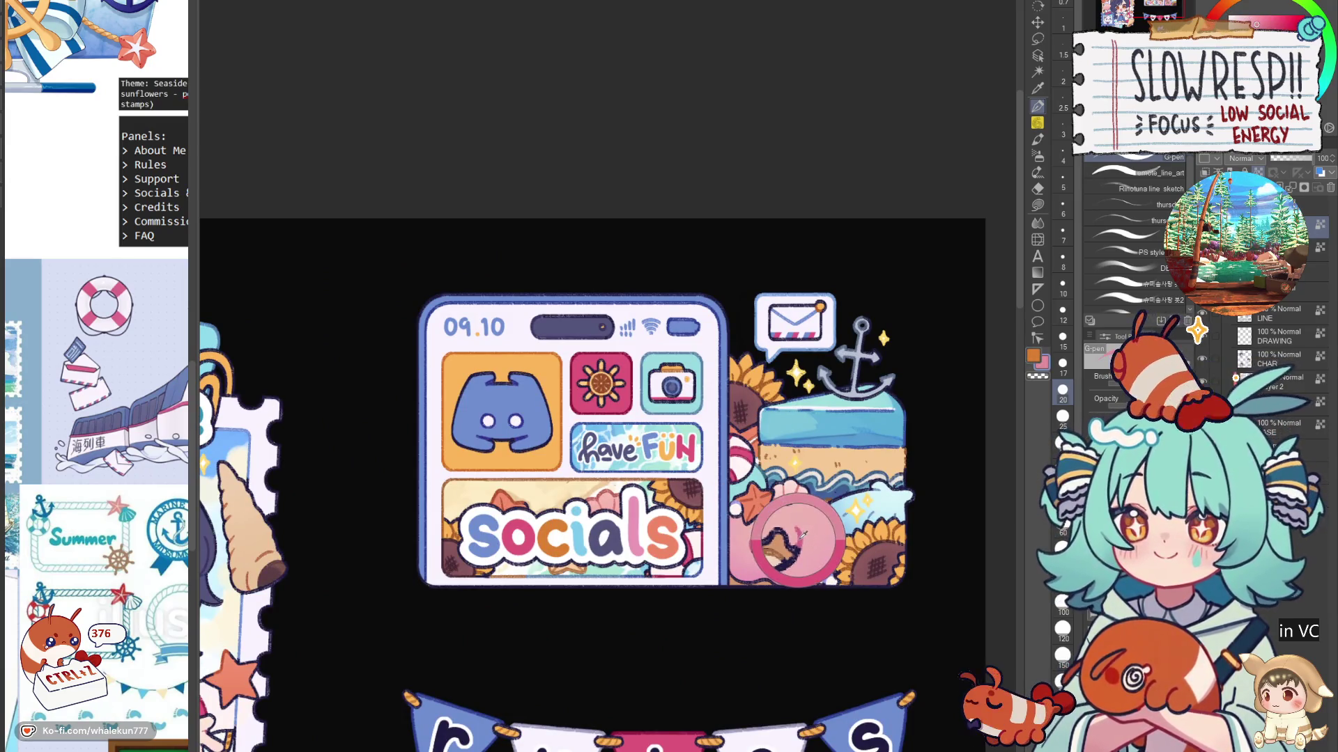
pyautogui.moveTo(633, 492); pyautogui.dragTo(636, 553)
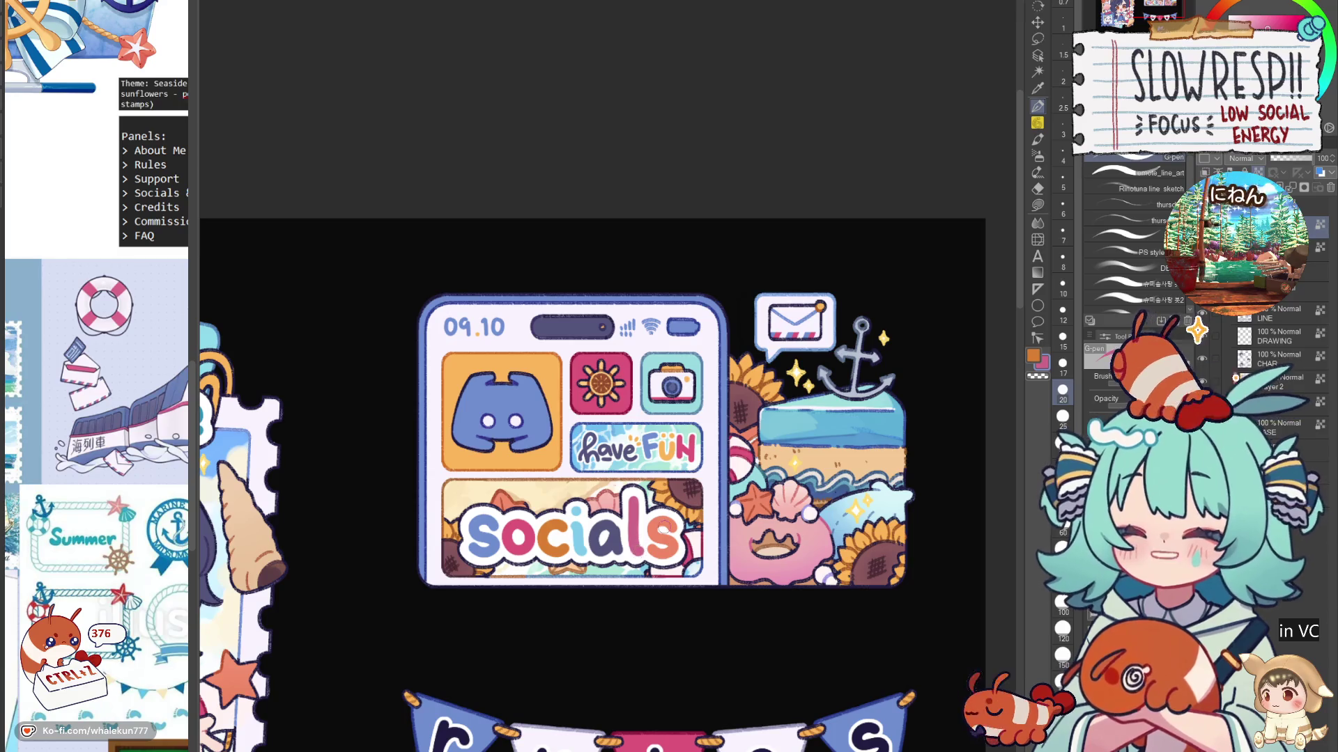
pyautogui.scroll(-4, 592, 488)
pyautogui.scroll(2, 592, 488)
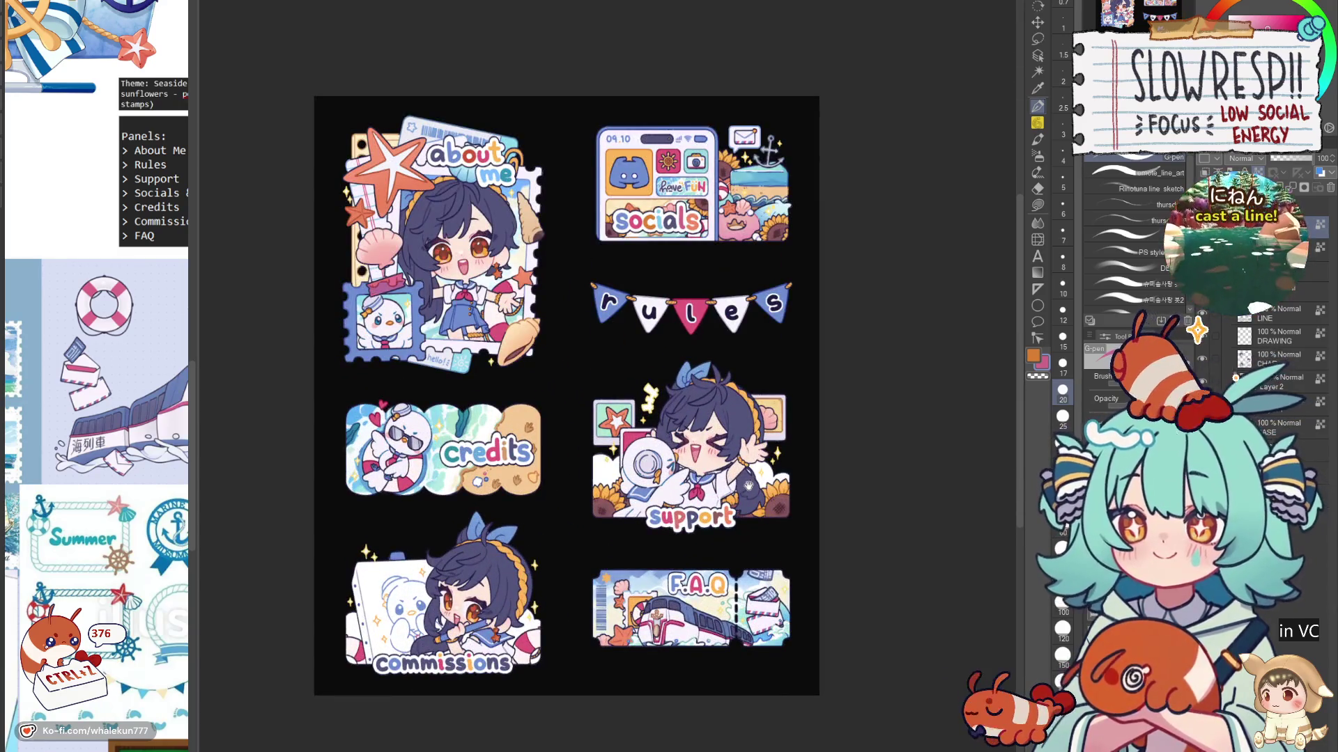
# Step: Toggle the drawing colour from pink to orange
pyautogui.scroll(2, 703, 521)
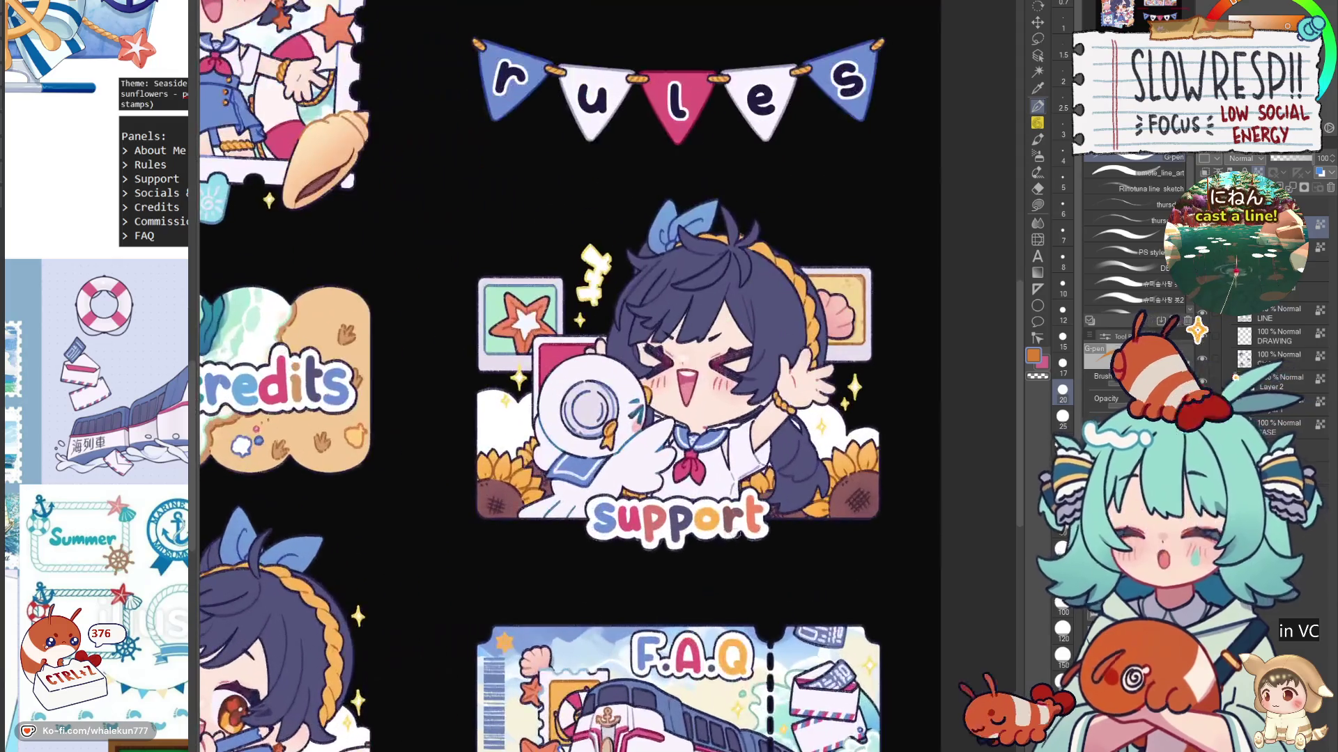
pyautogui.scroll(-1, 740, 607)
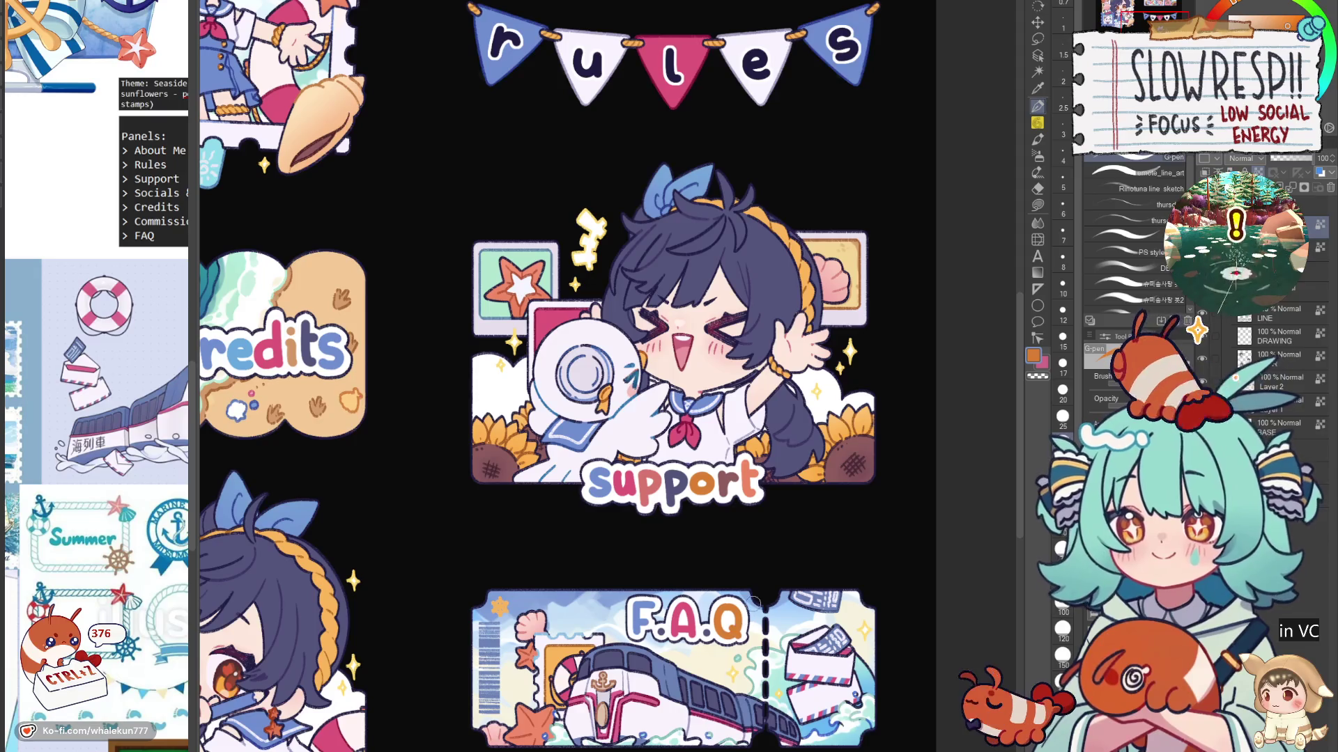
pyautogui.scroll(-2, 753, 601)
pyautogui.scroll(3, 503, 549)
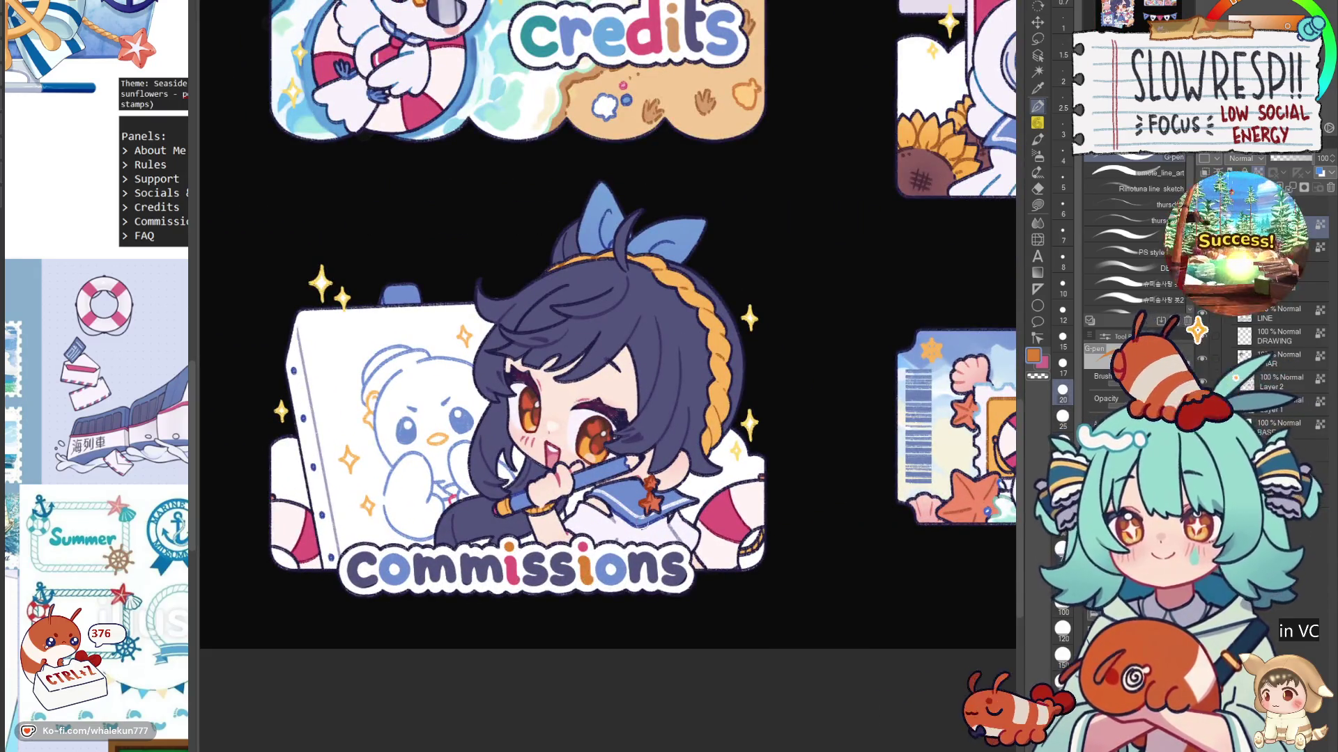
pyautogui.scroll(-2, 683, 493)
pyautogui.scroll(3, 648, 502)
pyautogui.press('x')
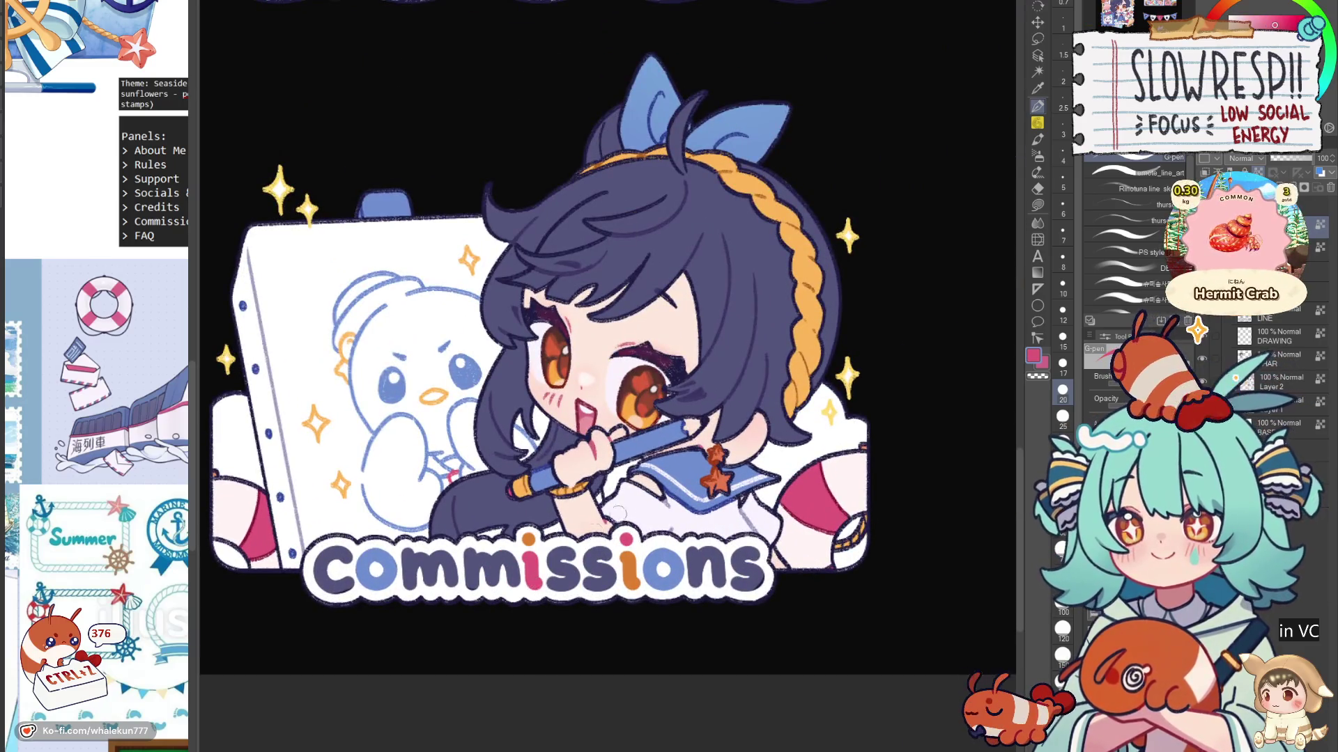
pyautogui.scroll(-3, 618, 513)
pyautogui.scroll(5, 586, 478)
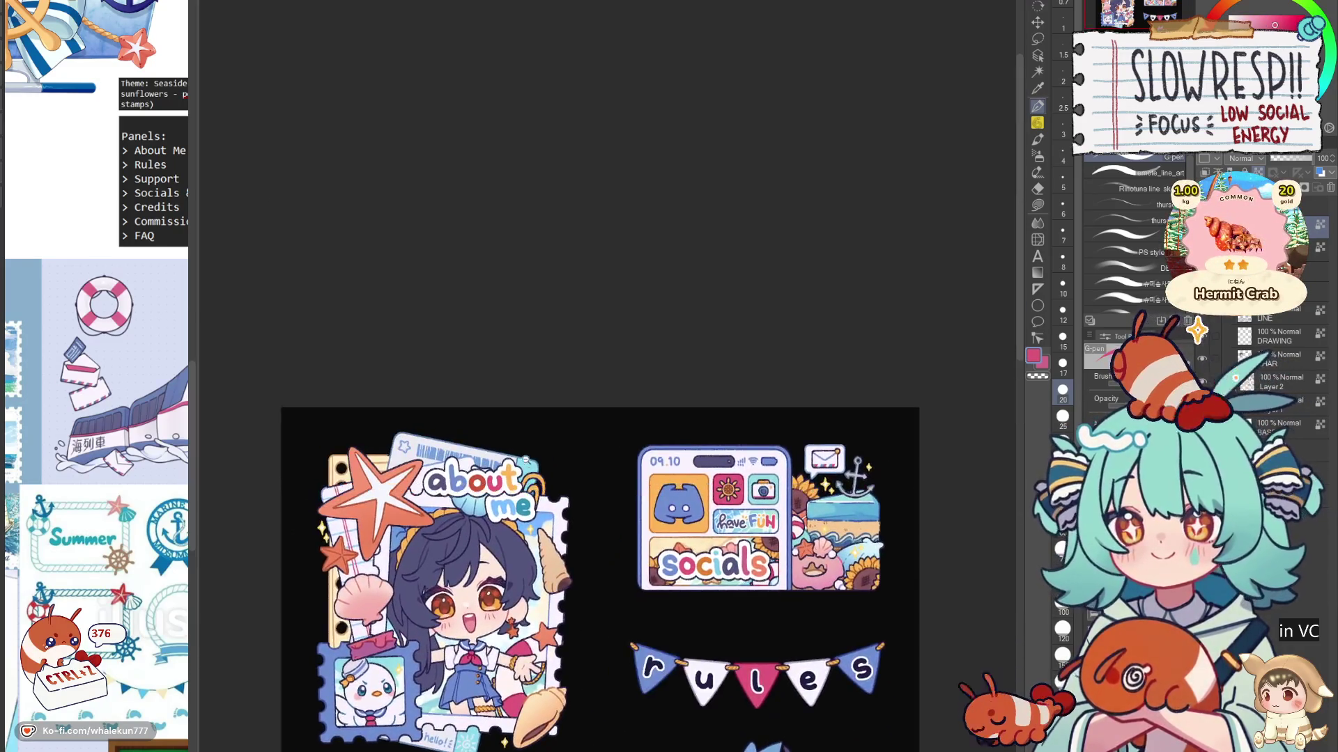
pyautogui.scroll(2, 526, 460)
pyautogui.scroll(2, 526, 460)
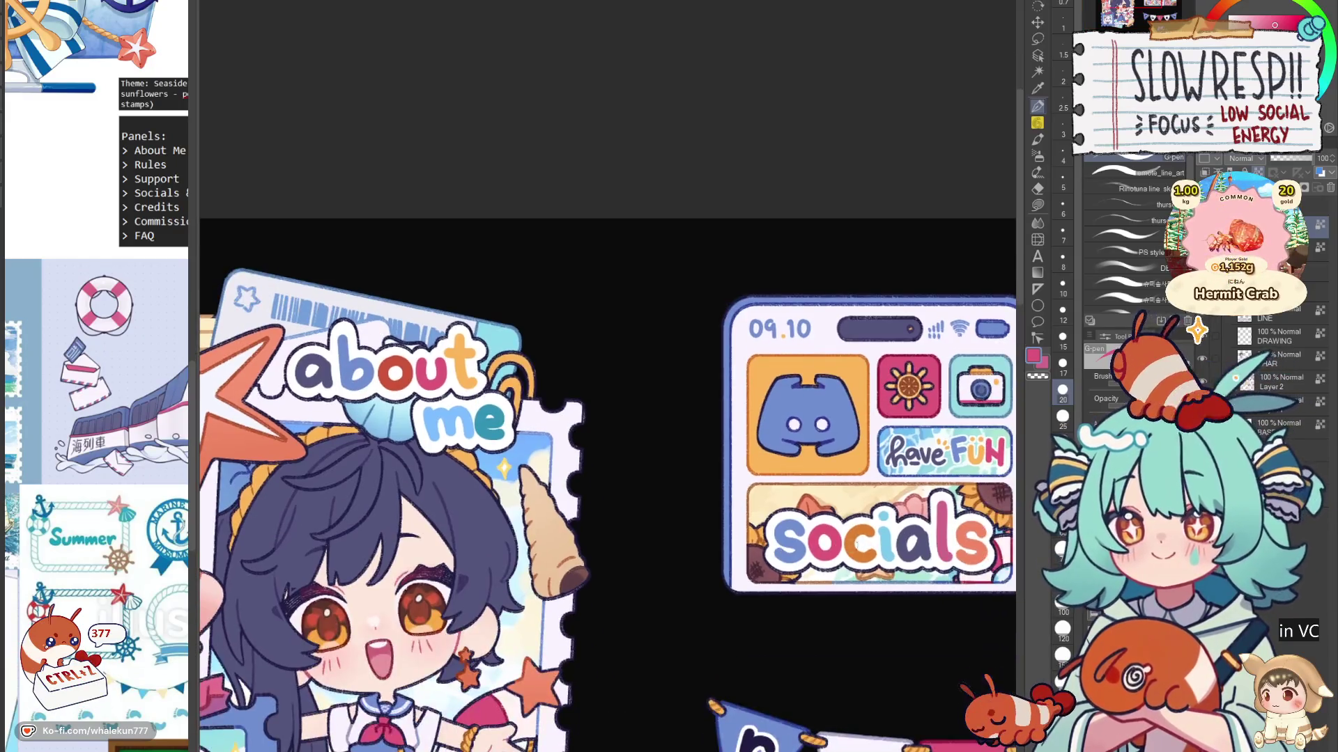
pyautogui.moveTo(468, 378); pyautogui.dragTo(499, 501)
pyautogui.press('x')
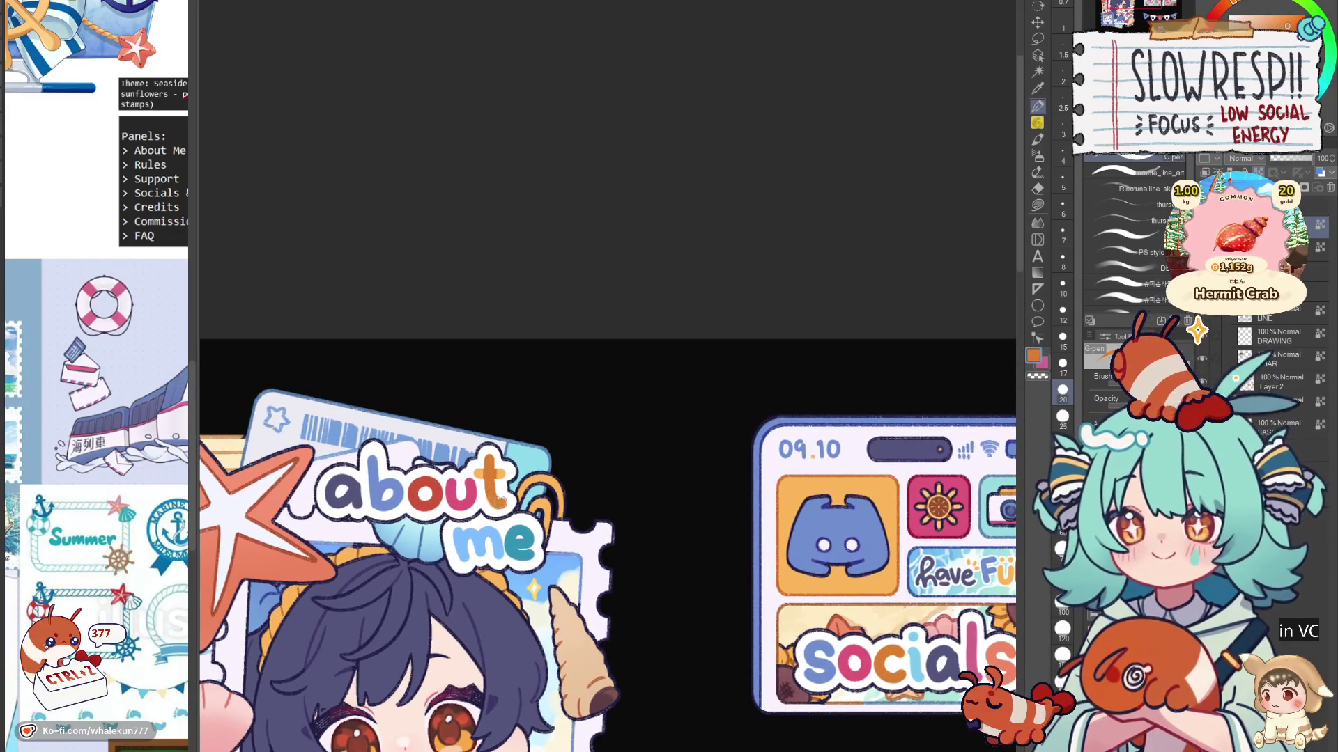
# Step: Bring the Rules and Support panels into view, select the layer, choose Lasso fill, and add a new layer
pyautogui.scroll(-5, 513, 464)
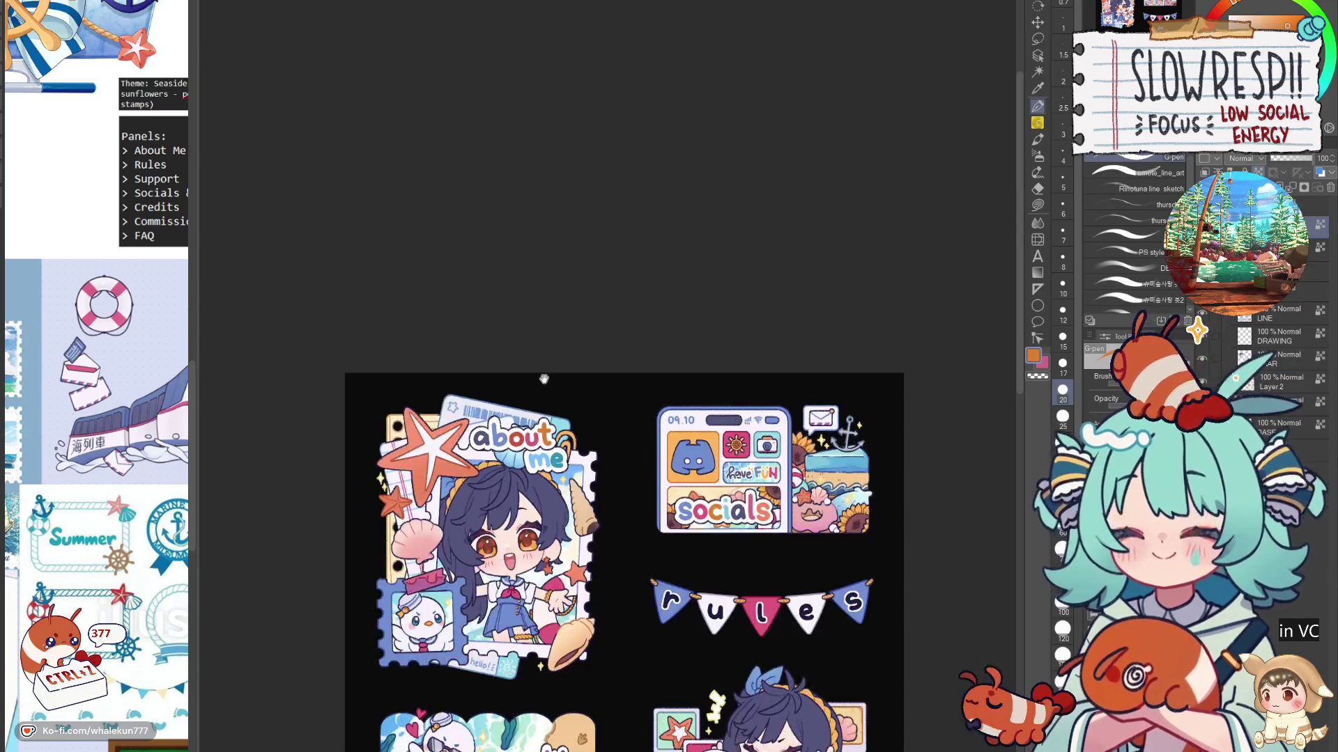
pyautogui.scroll(1, 512, 464)
pyautogui.moveTo(602, 488); pyautogui.dragTo(570, 409)
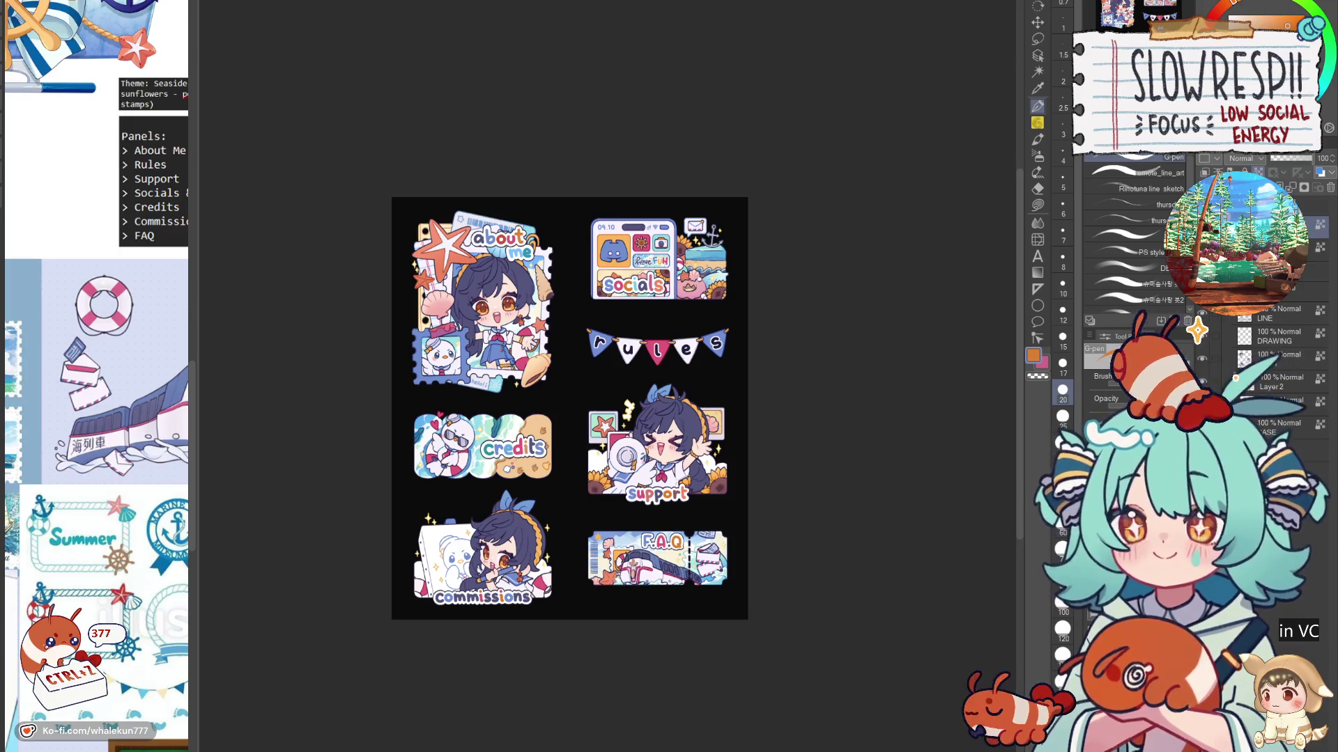
pyautogui.moveTo(721, 510); pyautogui.dragTo(702, 551)
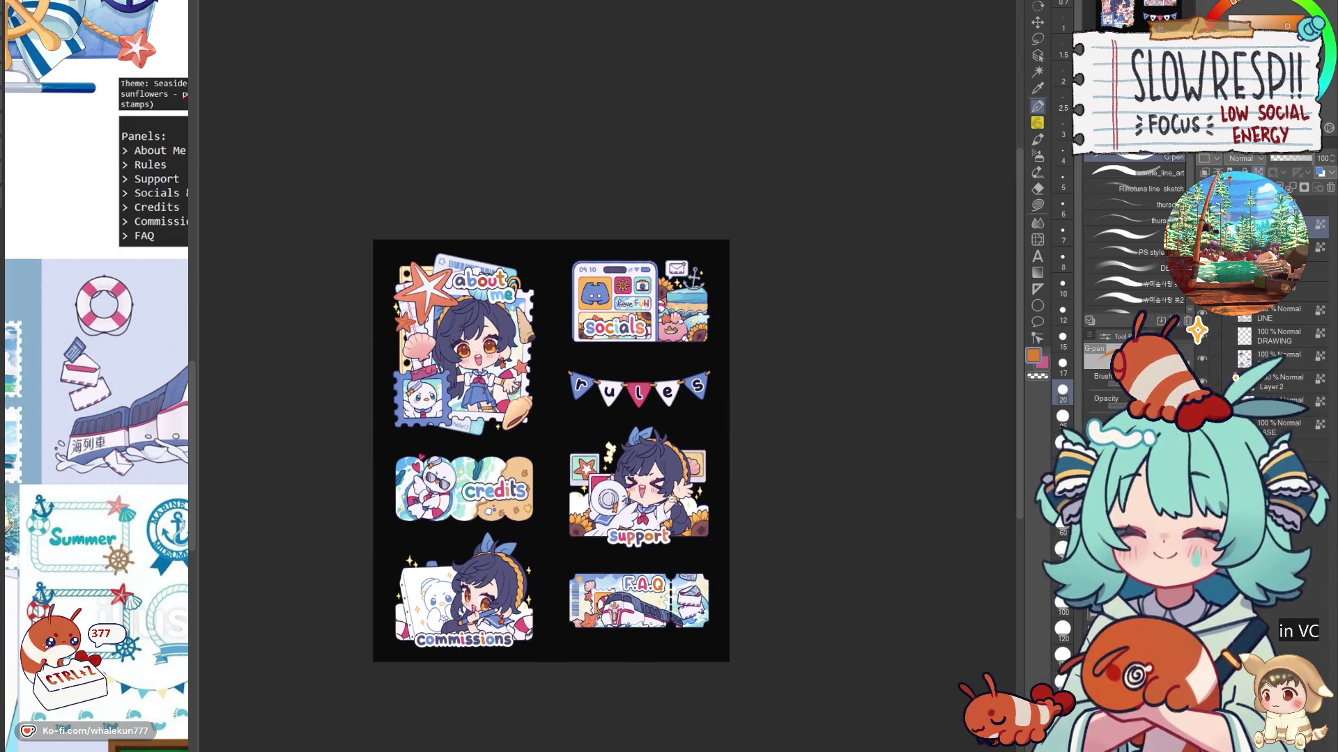
pyautogui.scroll(4, 670, 467)
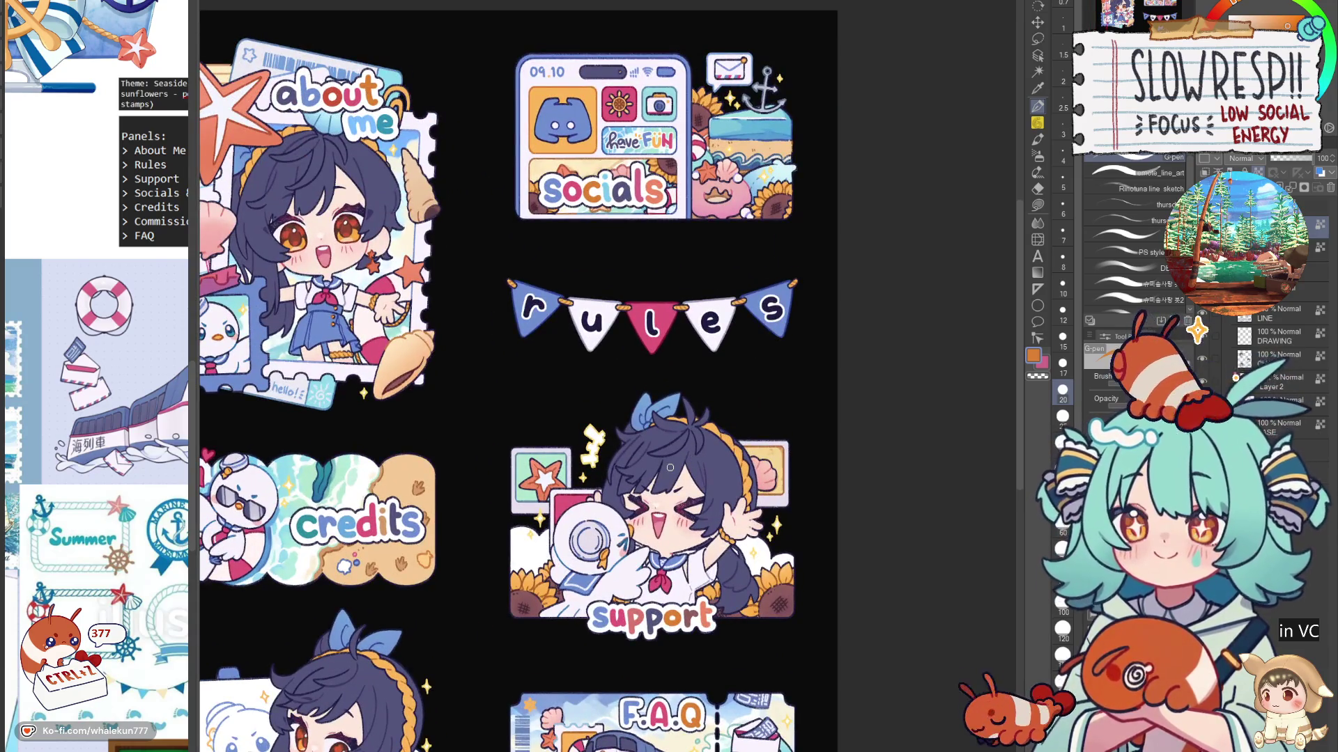
pyautogui.moveTo(670, 468); pyautogui.dragTo(670, 352)
pyautogui.moveTo(638, 447); pyautogui.dragTo(757, 454)
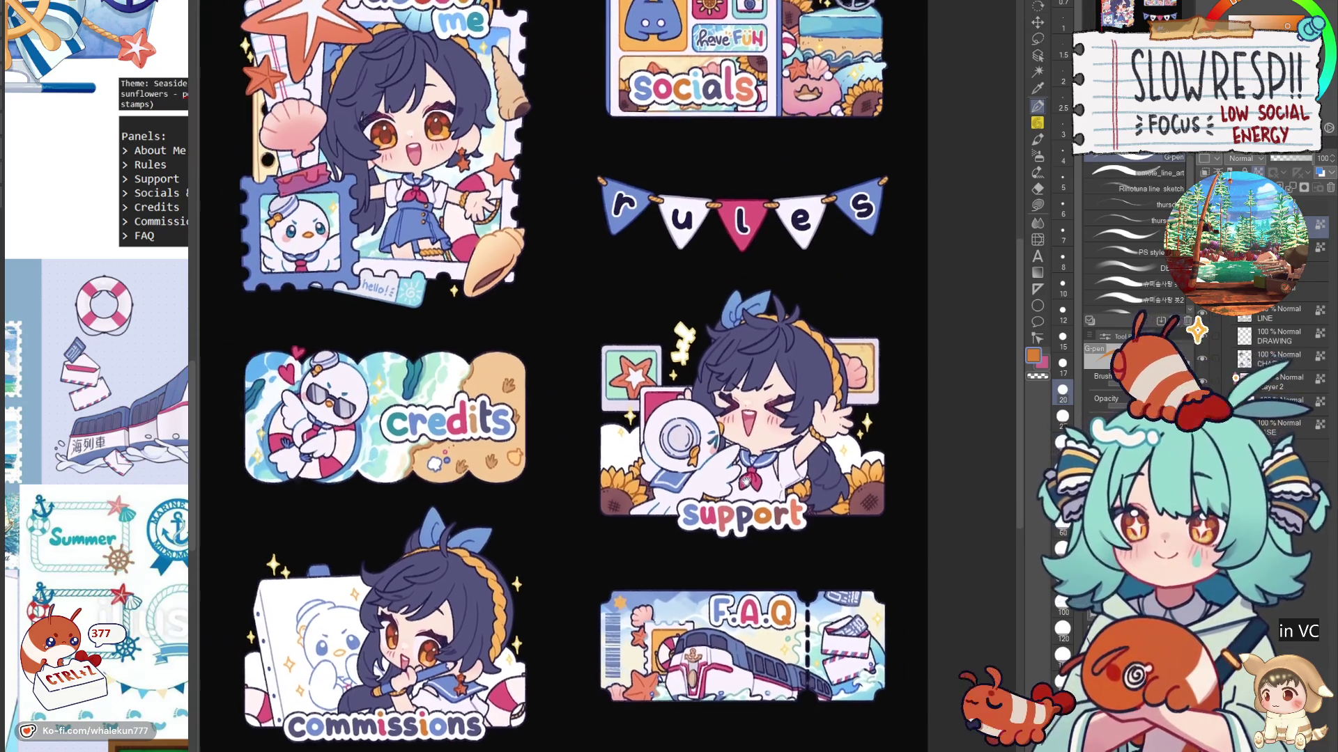
pyautogui.click(1282, 425)
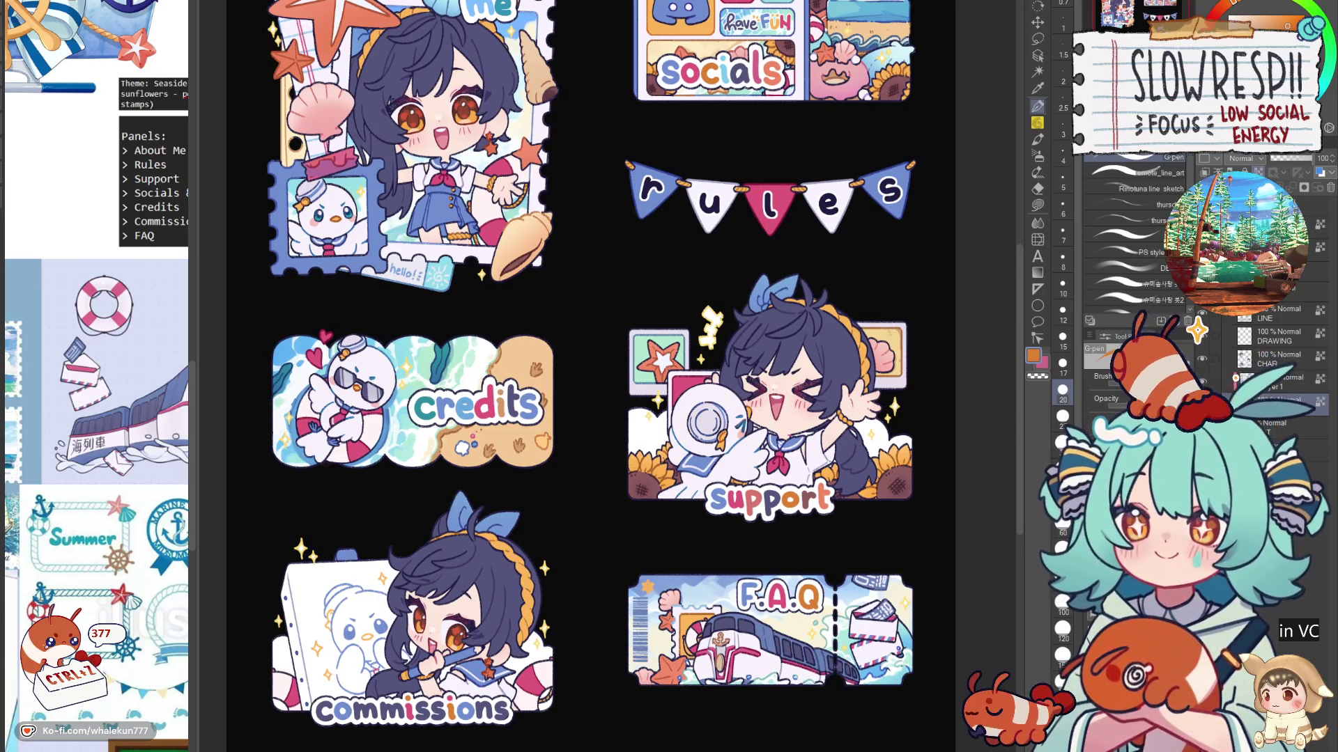
pyautogui.click(1038, 205)
pyautogui.hotkey('ctrl', 'shift', 'n')
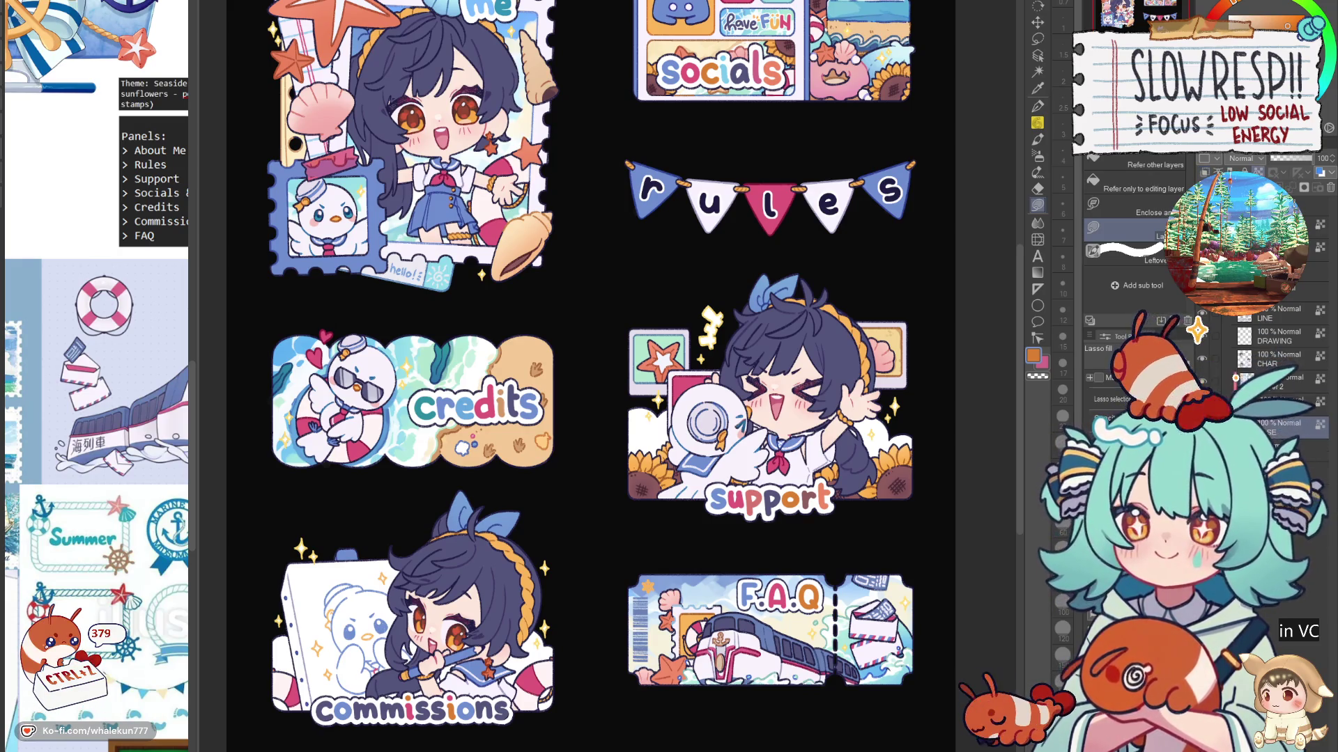
# Step: Lasso-fill the Commissions easel's left edge with orange
pyautogui.scroll(4, 560, 454)
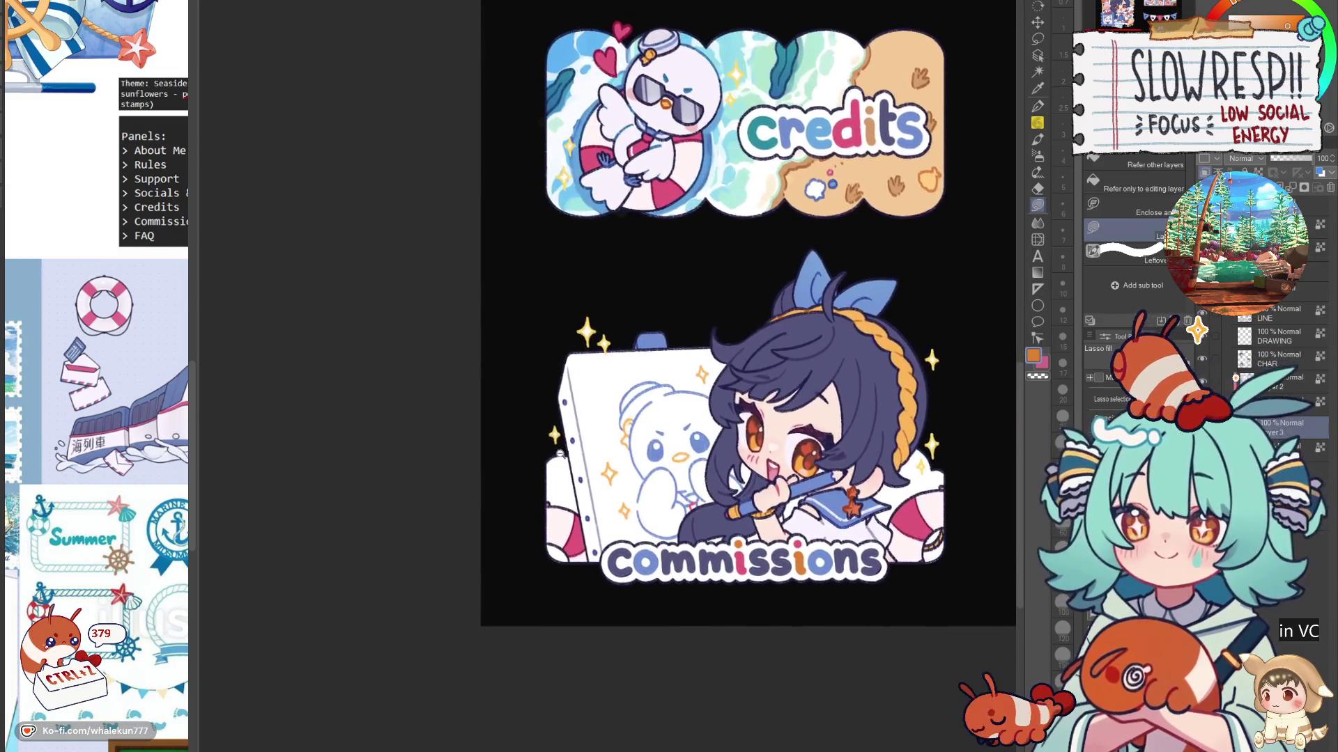
pyautogui.scroll(2, 560, 453)
pyautogui.moveTo(587, 467)
pyautogui.mouseDown()
pyautogui.moveTo(502, 669)
pyautogui.moveTo(638, 725)
pyautogui.moveTo(634, 704)
pyautogui.mouseUp()
pyautogui.moveTo(953, 522)
pyautogui.mouseDown()
pyautogui.moveTo(427, 558)
pyautogui.moveTo(347, 496)
pyautogui.mouseUp()
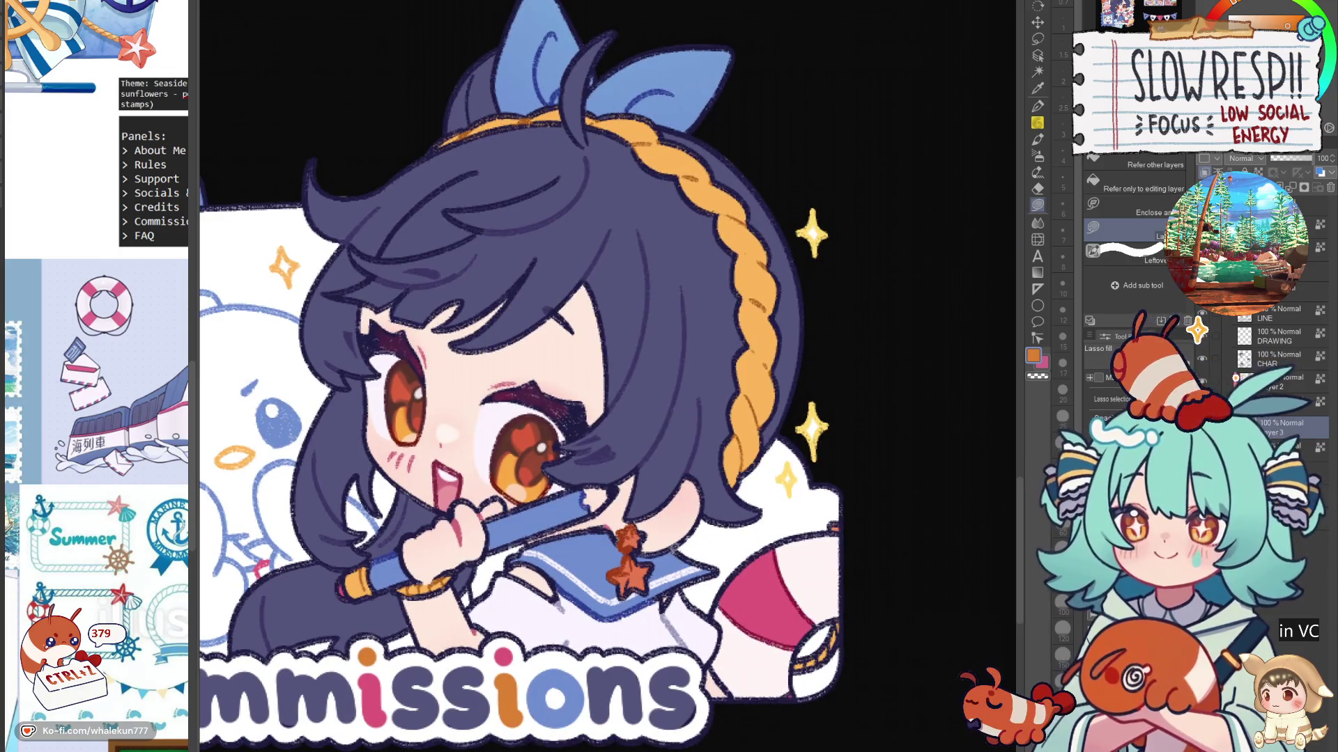
# Step: Lasso-fill the background behind the Support panel's sunflowers with orange
pyautogui.scroll(-4, 887, 457)
pyautogui.scroll(3, 630, 393)
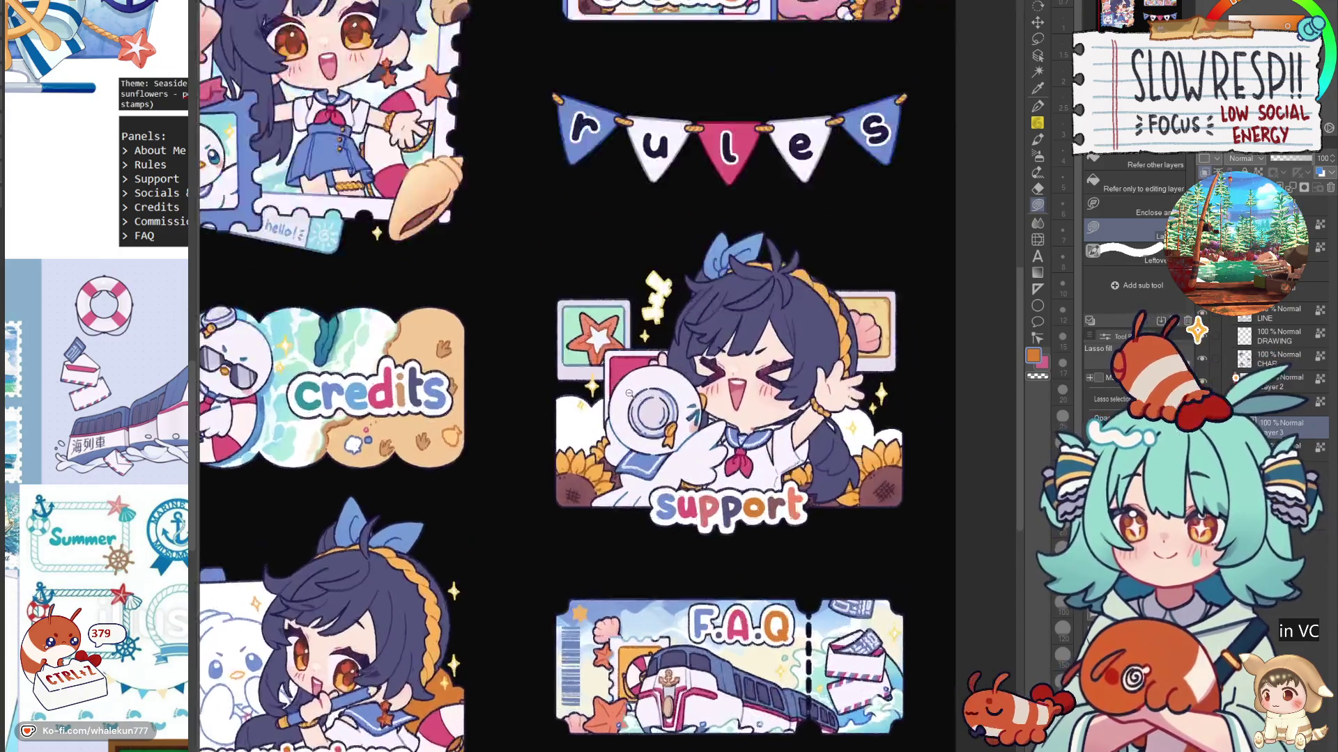
pyautogui.scroll(4, 629, 393)
pyautogui.scroll(-6, 563, 627)
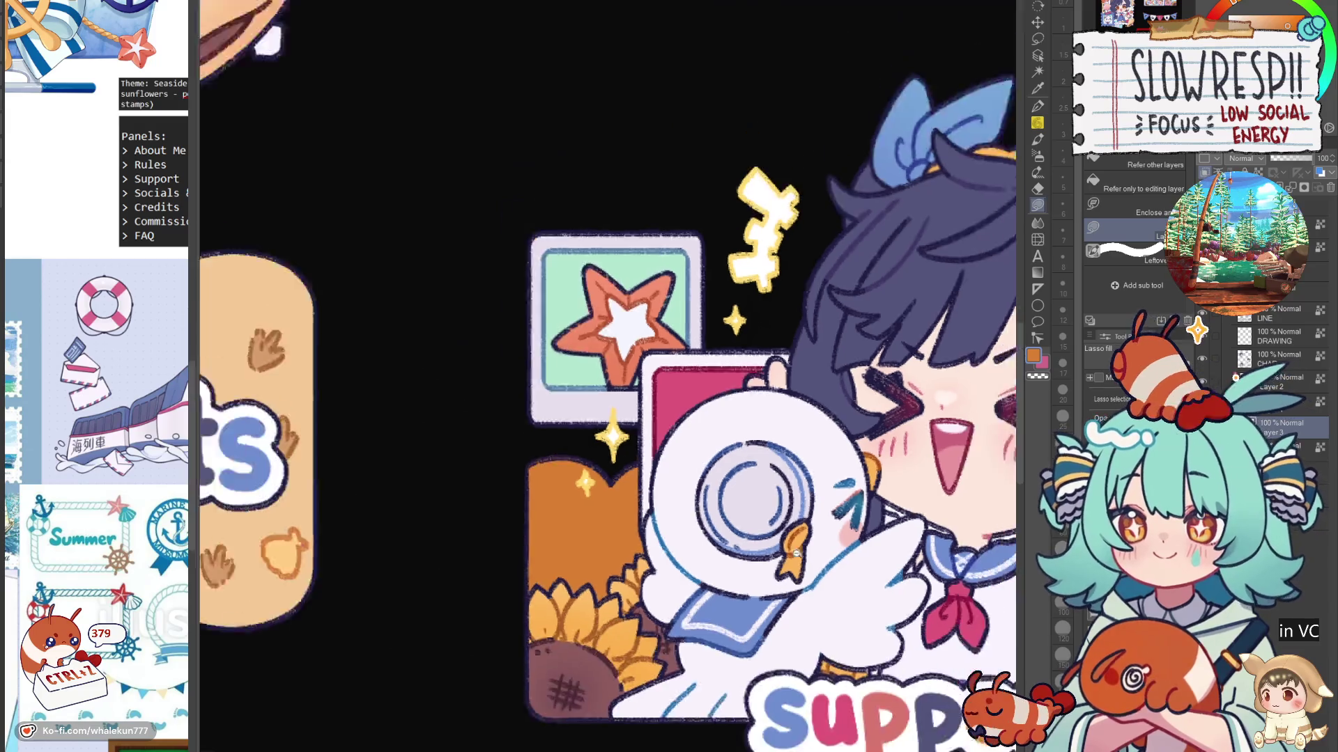
pyautogui.moveTo(761, 457); pyautogui.dragTo(650, 512)
pyautogui.moveTo(478, 448)
pyautogui.mouseDown()
pyautogui.moveTo(453, 686)
pyautogui.moveTo(898, 488)
pyautogui.moveTo(690, 422)
pyautogui.mouseUp()
pyautogui.scroll(-5, 737, 501)
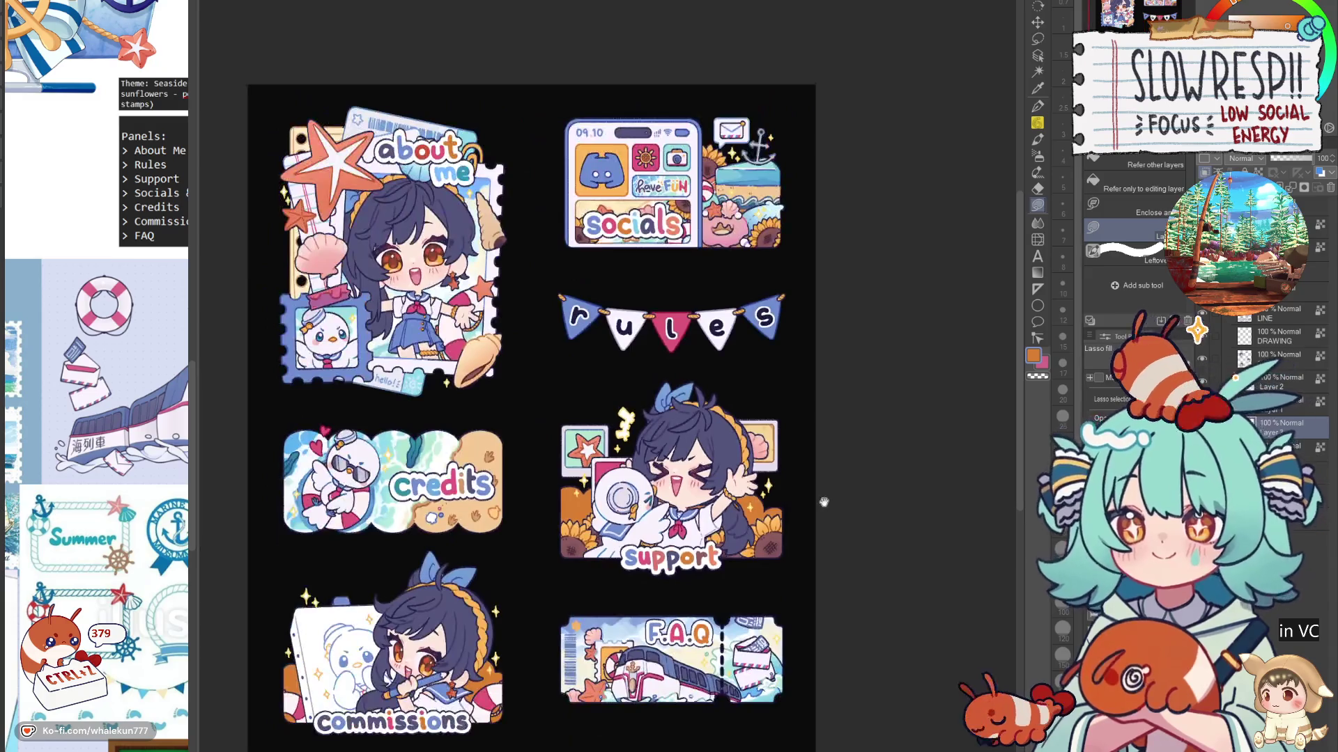
# Step: Switch back to the pen and undo the orange fill behind the Support panel
pyautogui.click(1038, 107)
pyautogui.moveTo(610, 618); pyautogui.dragTo(693, 550)
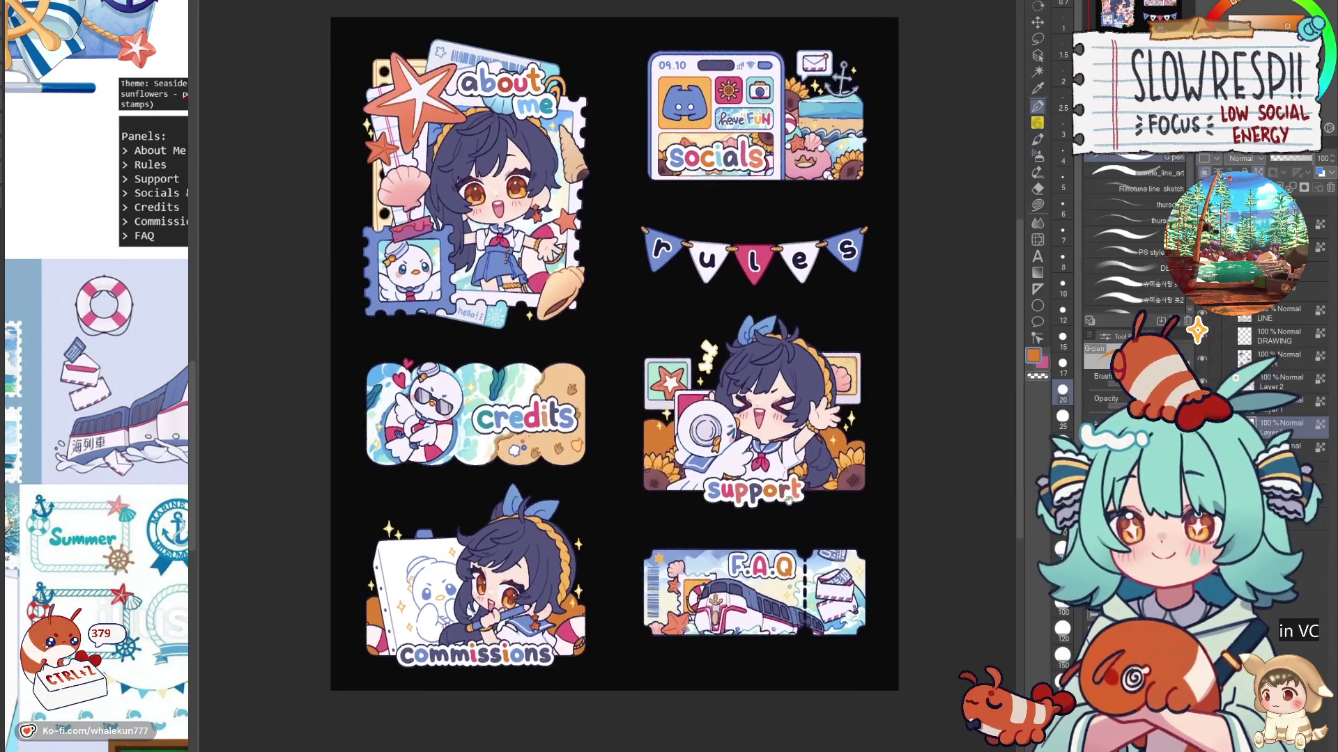
pyautogui.hotkey('ctrl', 'z')
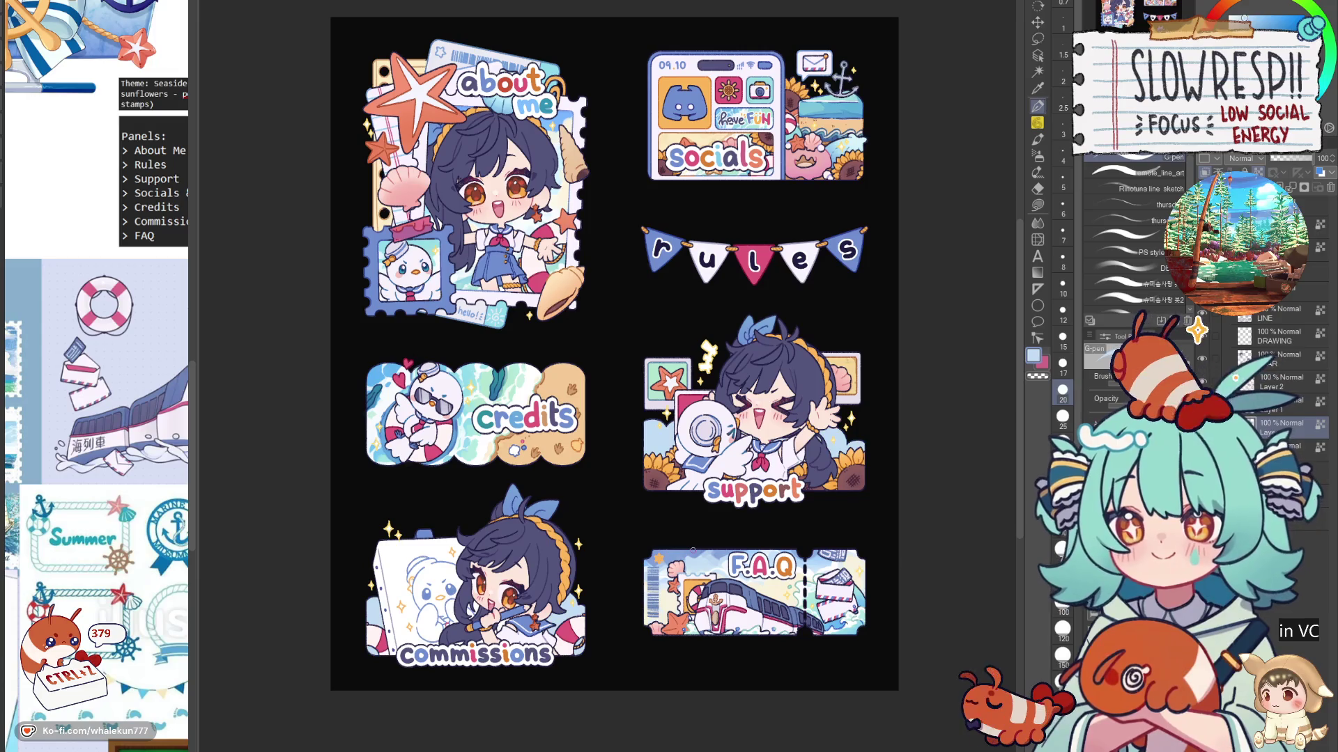
# Step: Switch to the PS style and DB brushes, sampling white, light blue and cream from the panels
pyautogui.click(1123, 234)
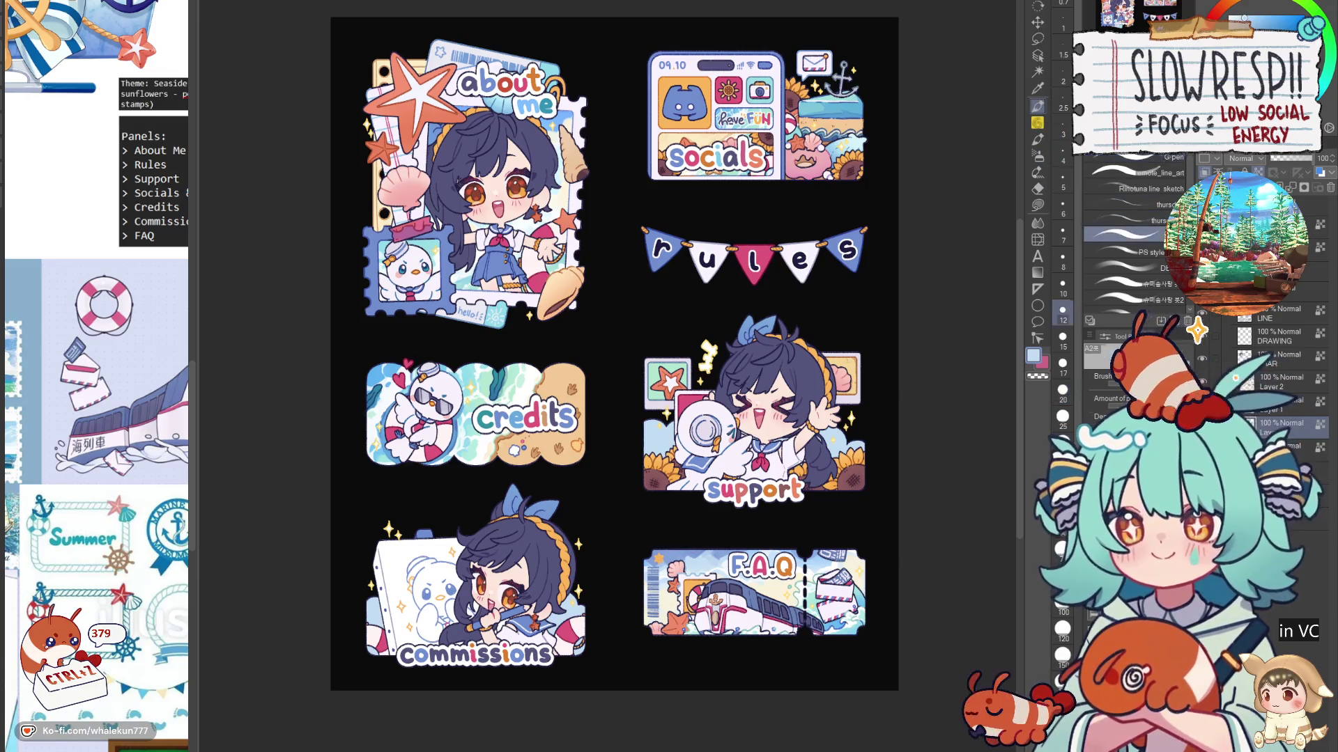
pyautogui.click(1123, 251)
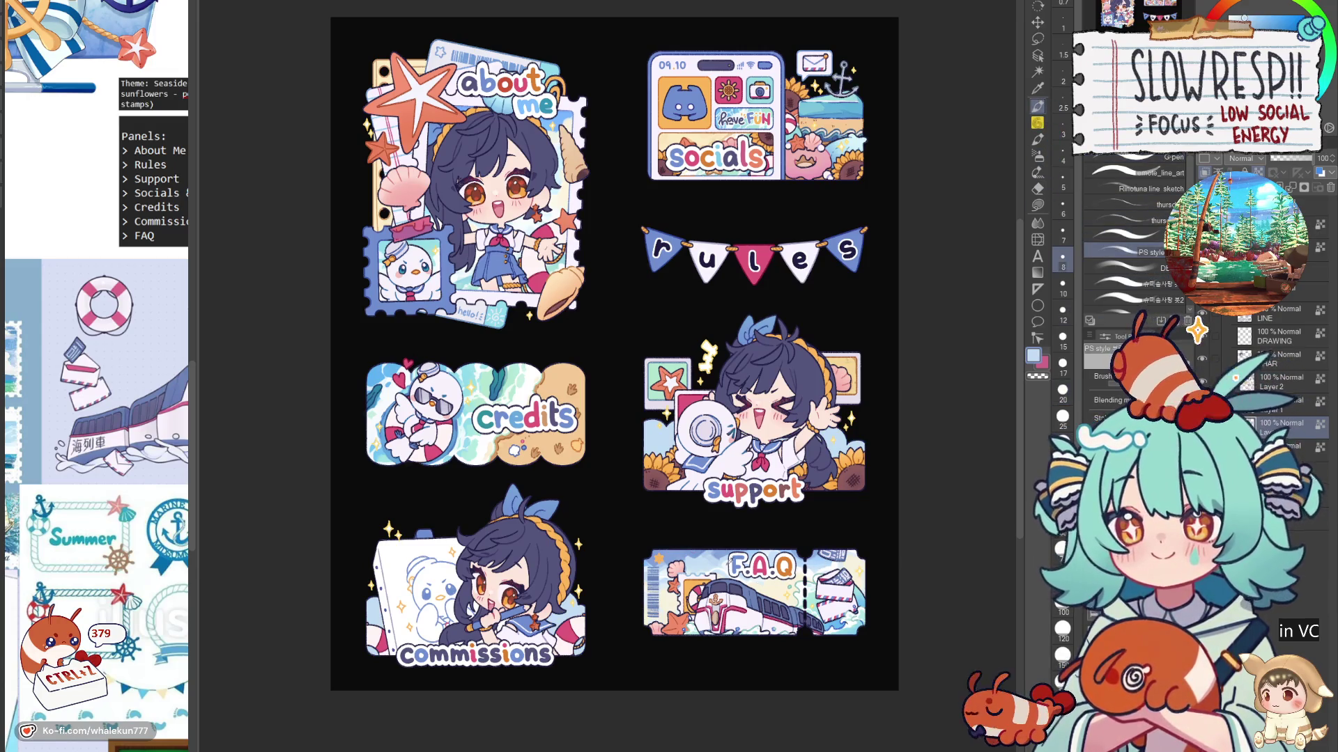
pyautogui.keyDown('alt'); pyautogui.click(725, 563); pyautogui.keyUp('alt')
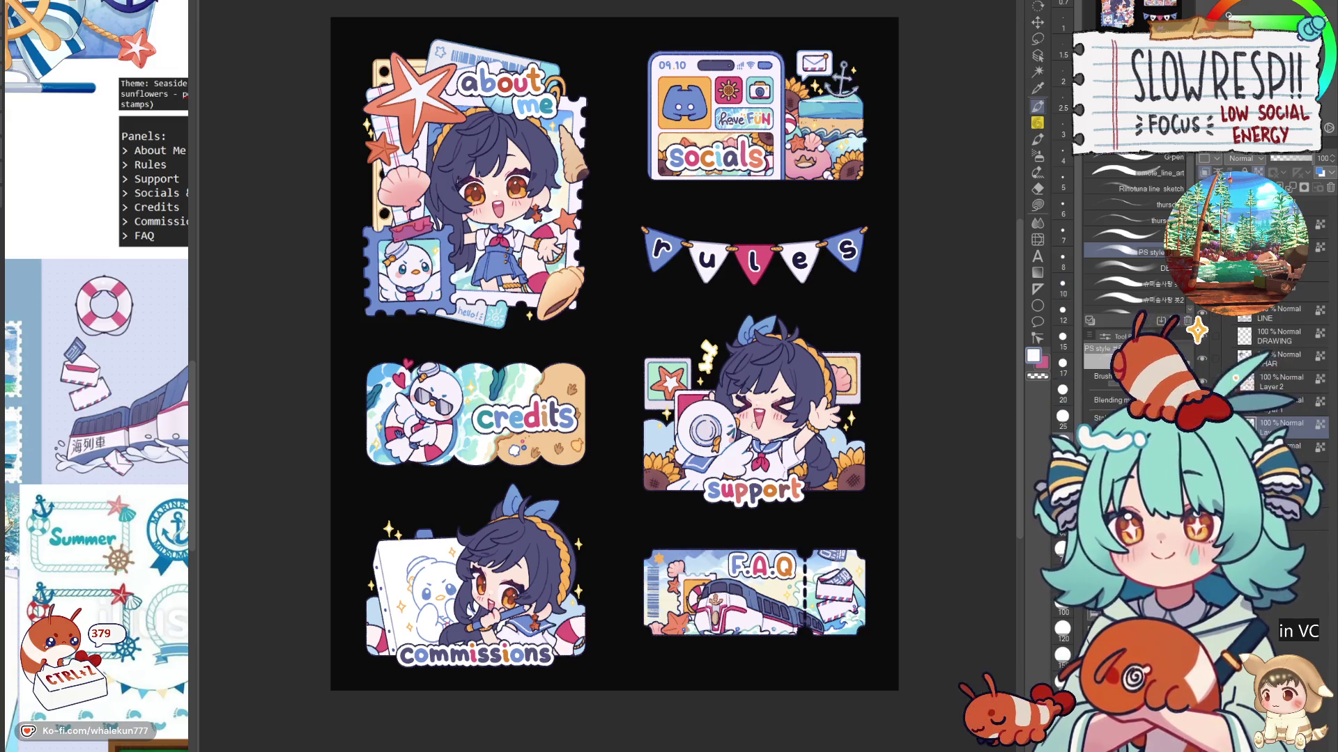
pyautogui.press('.')
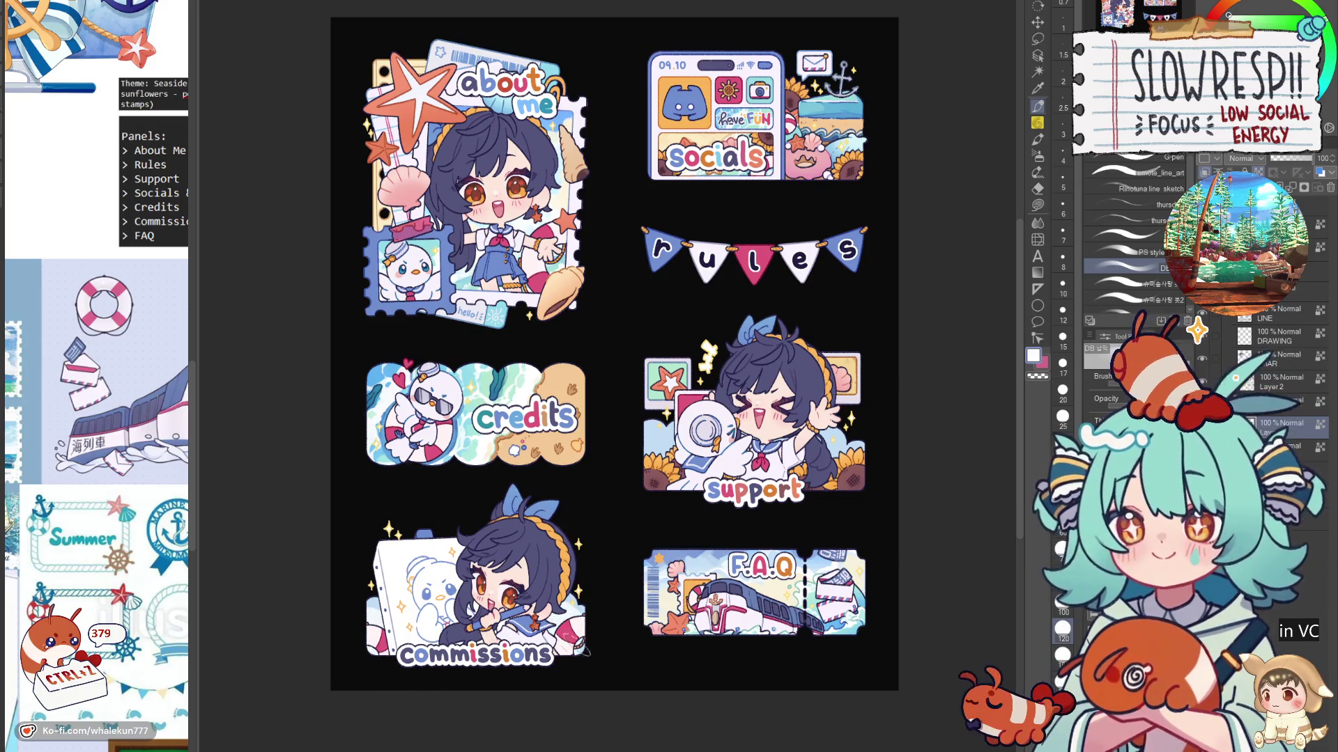
pyautogui.keyDown('alt'); pyautogui.click(653, 554); pyautogui.keyUp('alt')
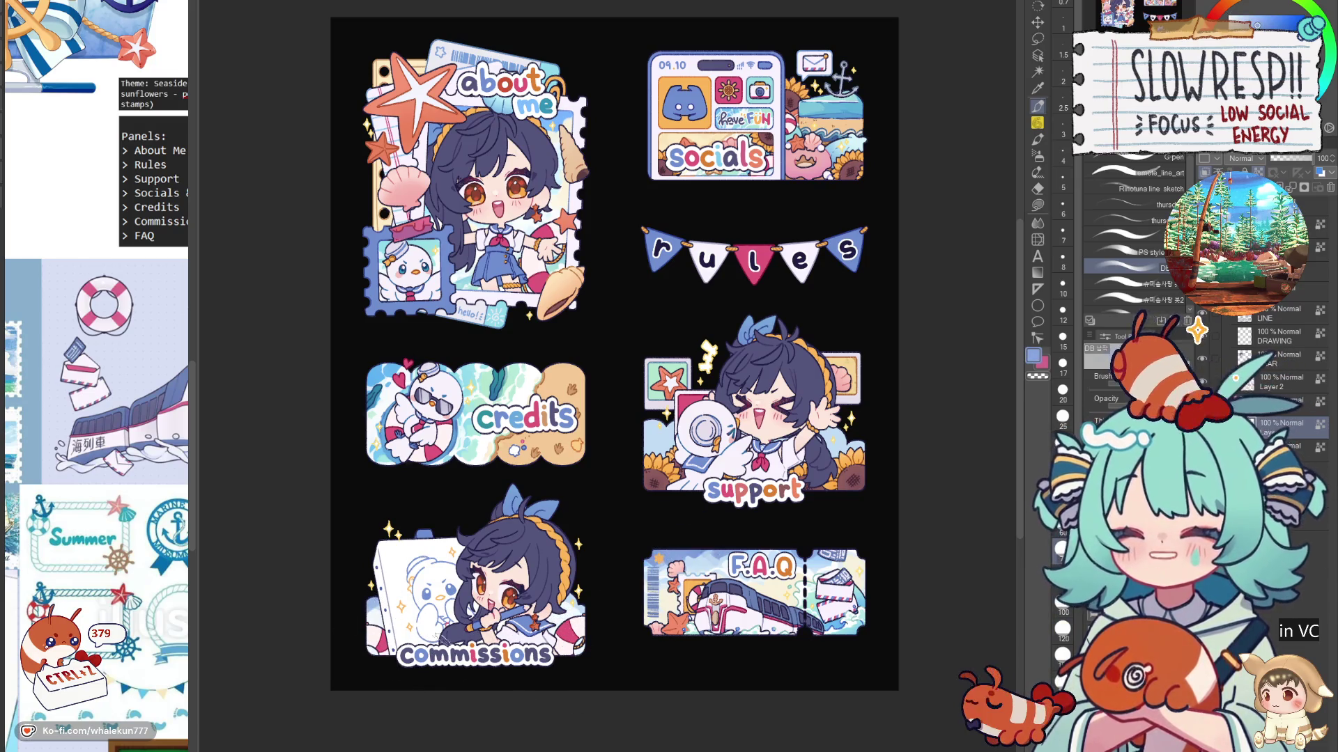
pyautogui.keyDown('alt'); pyautogui.click(367, 616); pyautogui.keyUp('alt')
pyautogui.keyDown('alt'); pyautogui.click(769, 584); pyautogui.keyUp('alt')
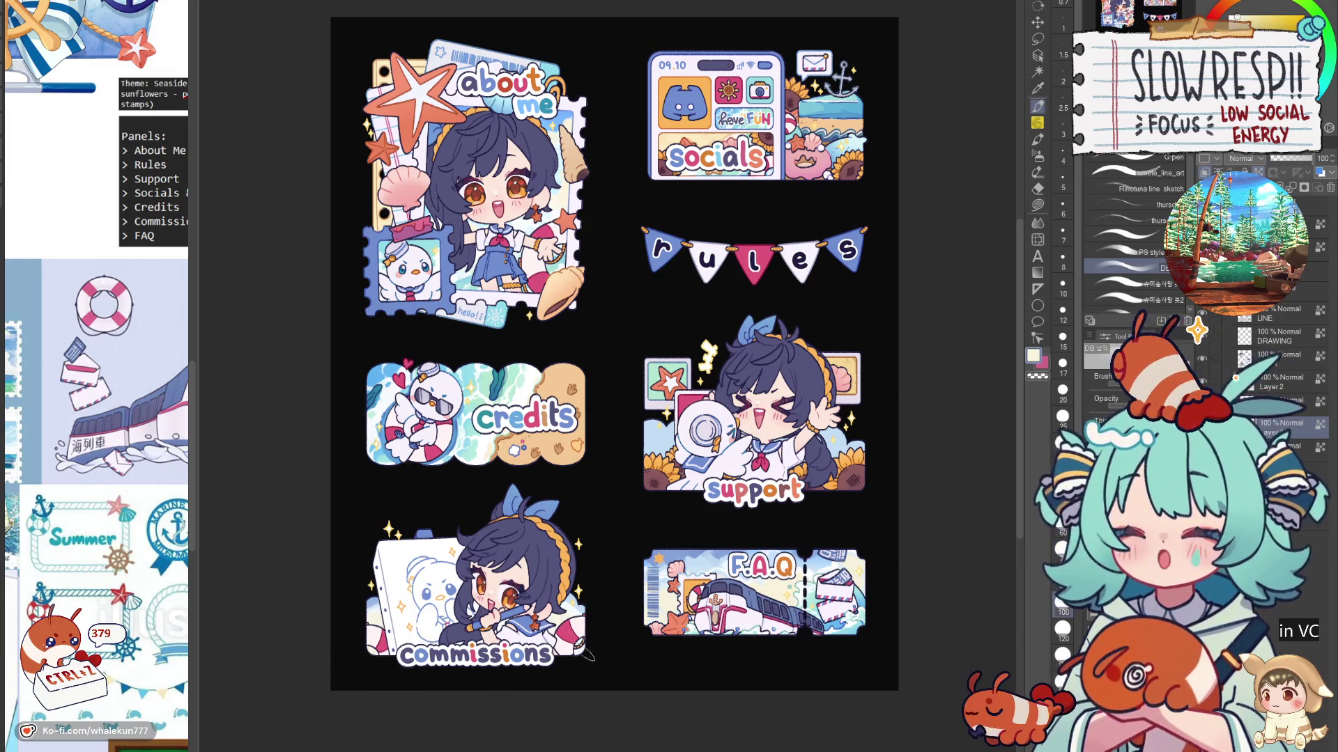
pyautogui.keyDown('alt'); pyautogui.click(572, 605); pyautogui.keyUp('alt')
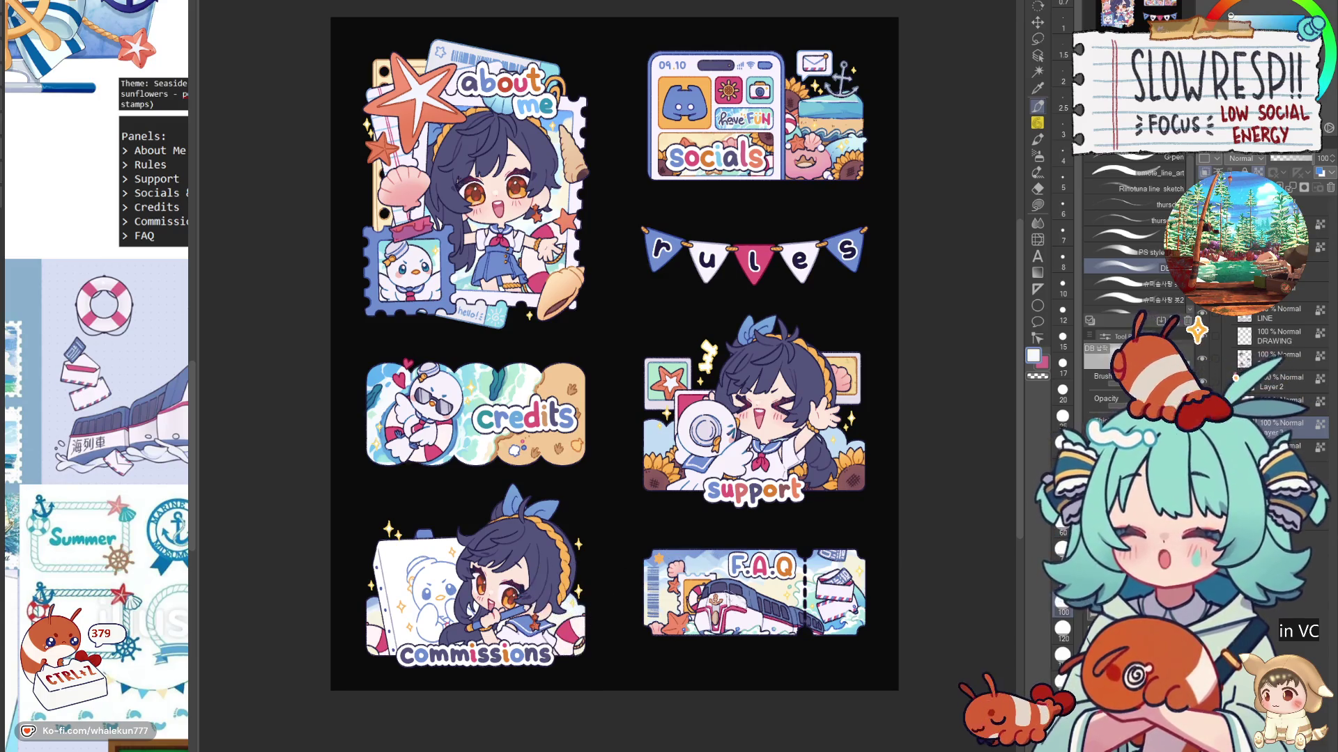
pyautogui.keyDown('alt'); pyautogui.click(728, 596); pyautogui.keyUp('alt')
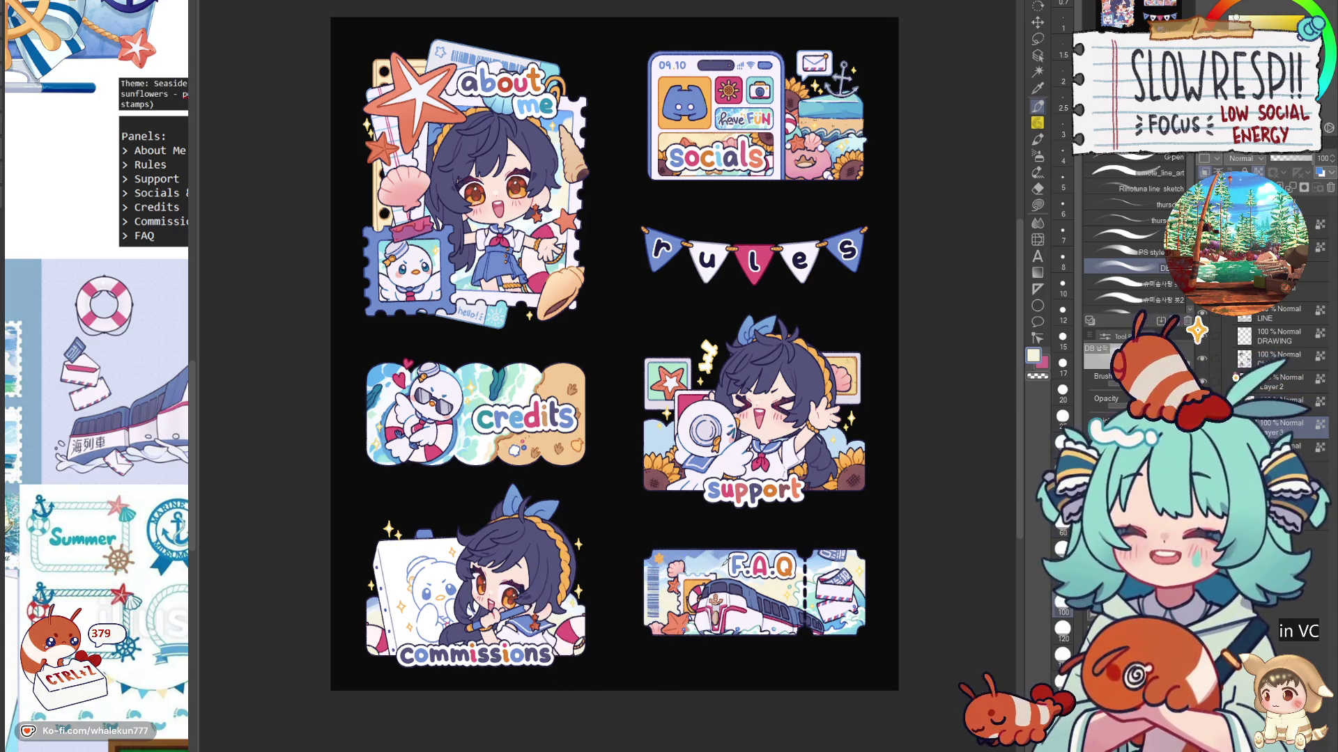
pyautogui.keyDown('alt'); pyautogui.click(724, 559); pyautogui.keyUp('alt')
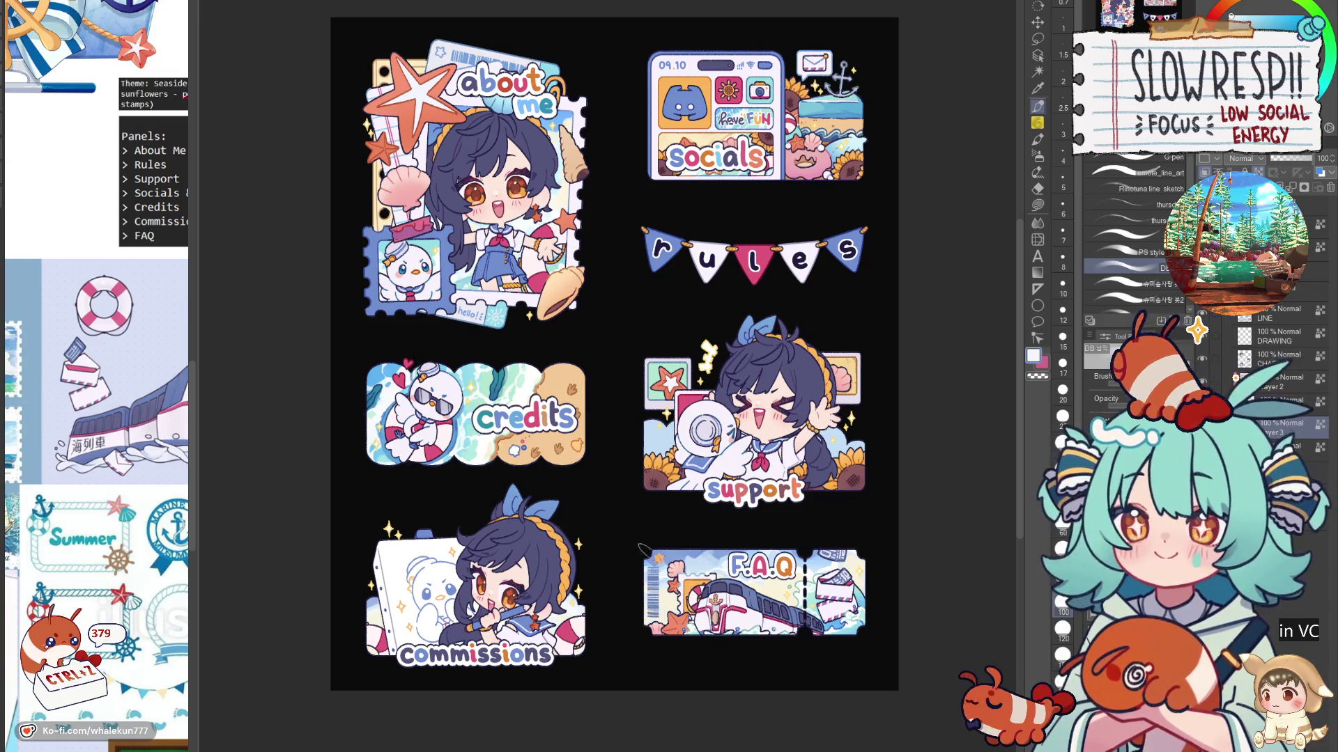
# Step: Set the drawing colour to a deeper blue on the colour wheel
pyautogui.moveTo(644, 550)
pyautogui.mouseDown()
pyautogui.moveTo(653, 540)
pyautogui.moveTo(515, 660)
pyautogui.mouseUp()
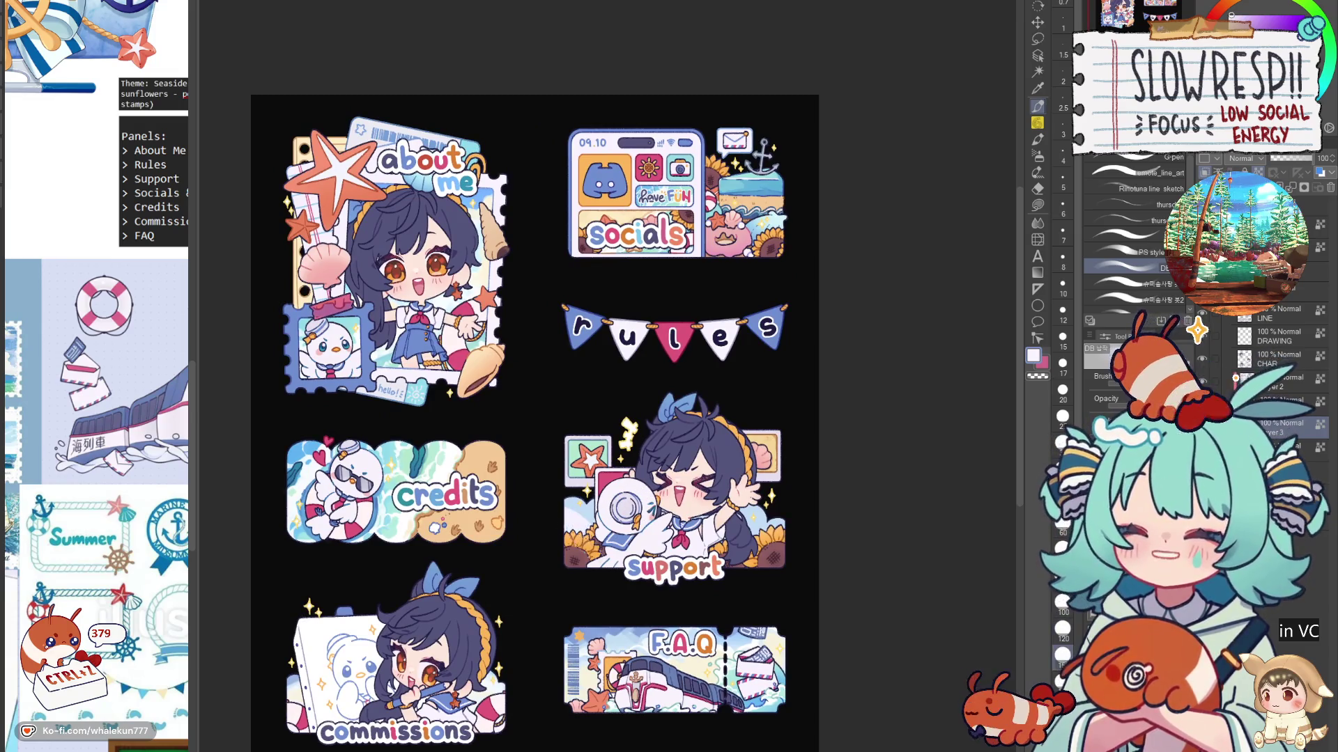
pyautogui.keyDown('alt'); pyautogui.click(588, 578); pyautogui.keyUp('alt')
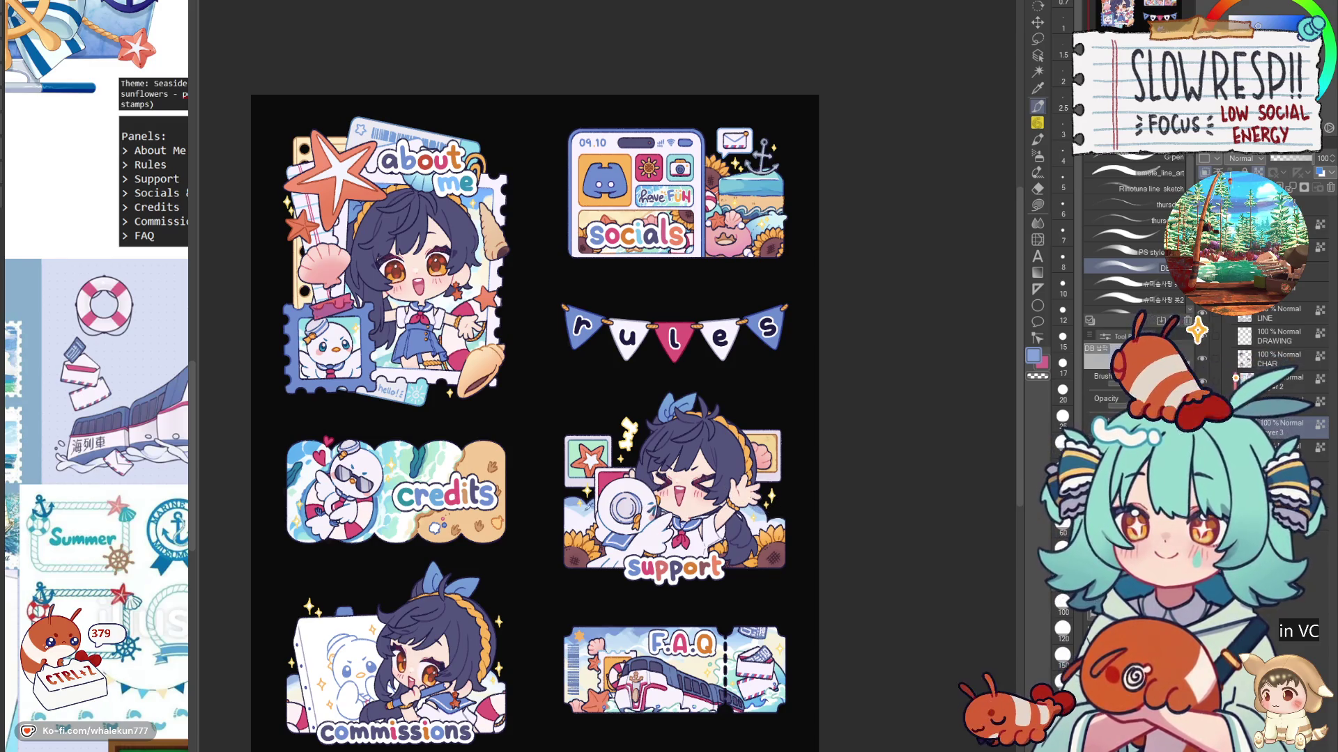
pyautogui.keyDown('alt'); pyautogui.click(590, 508); pyautogui.keyUp('alt')
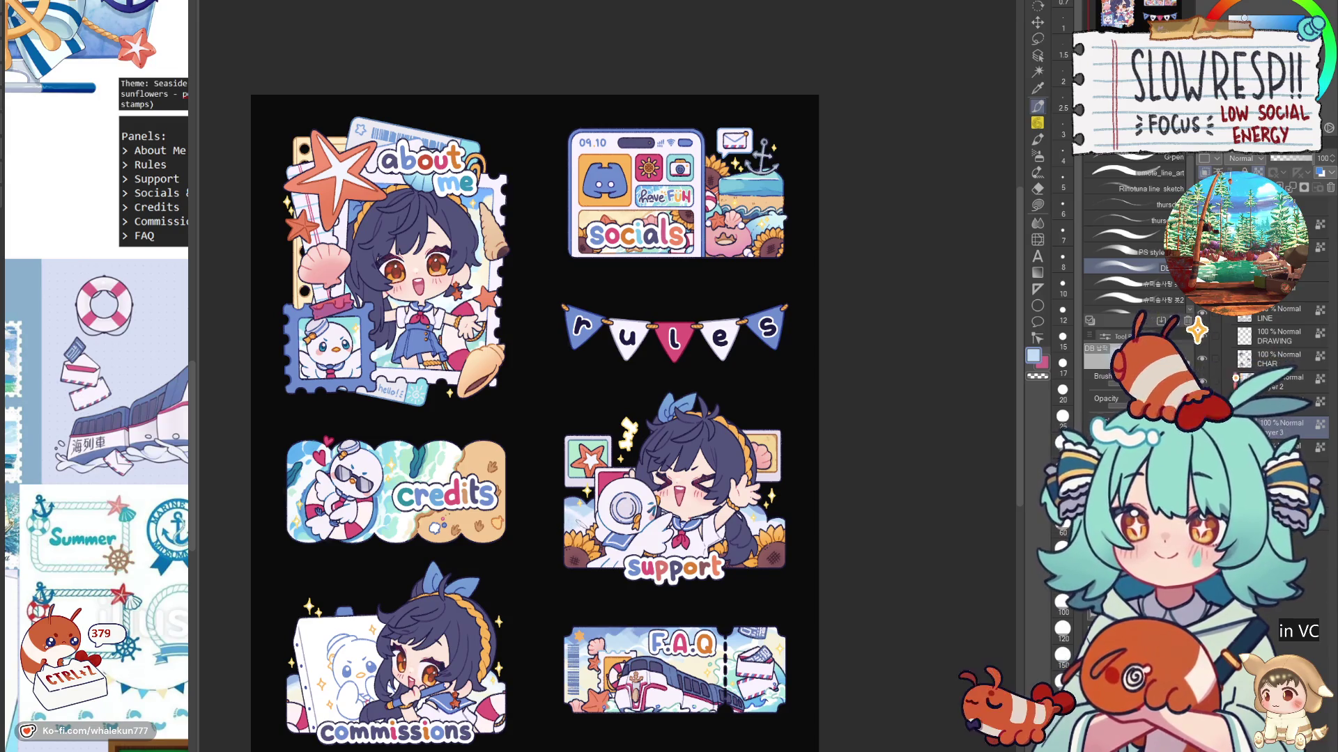
pyautogui.keyDown('alt'); pyautogui.click(767, 503); pyautogui.keyUp('alt')
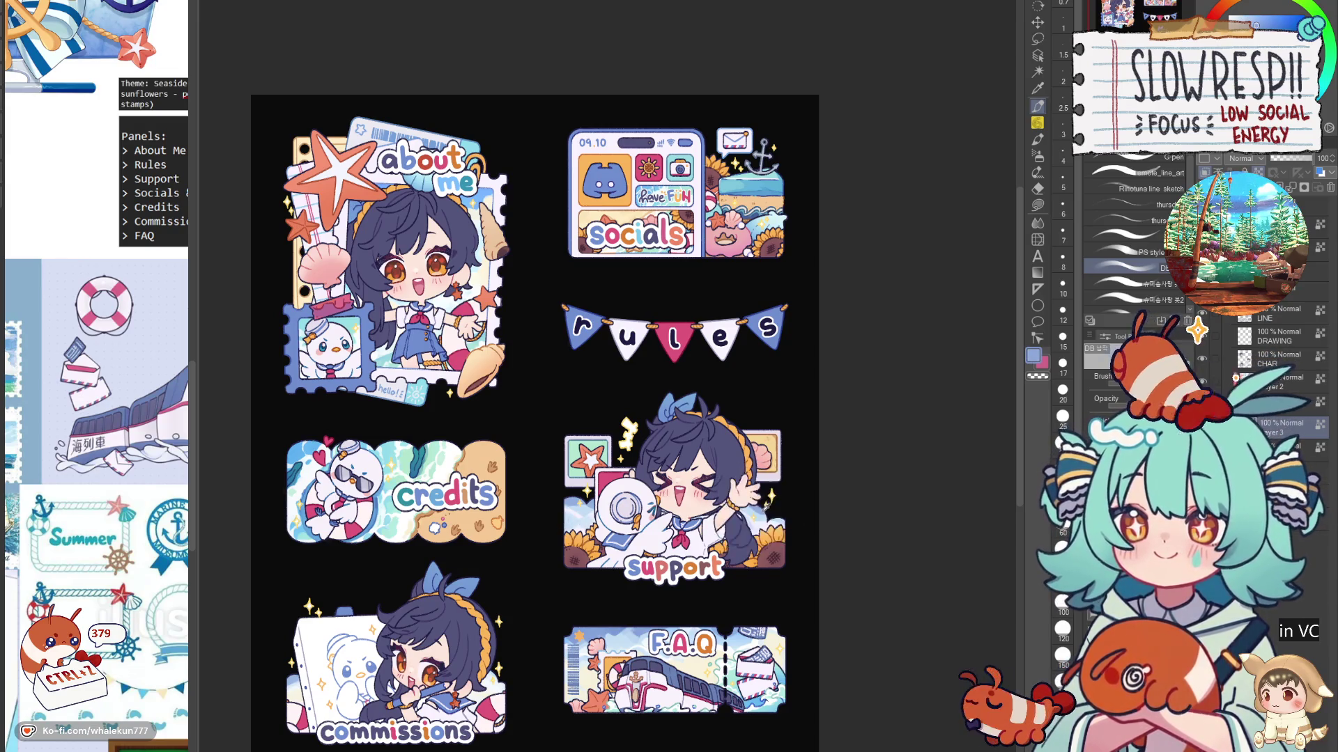
pyautogui.scroll(-2, 825, 483)
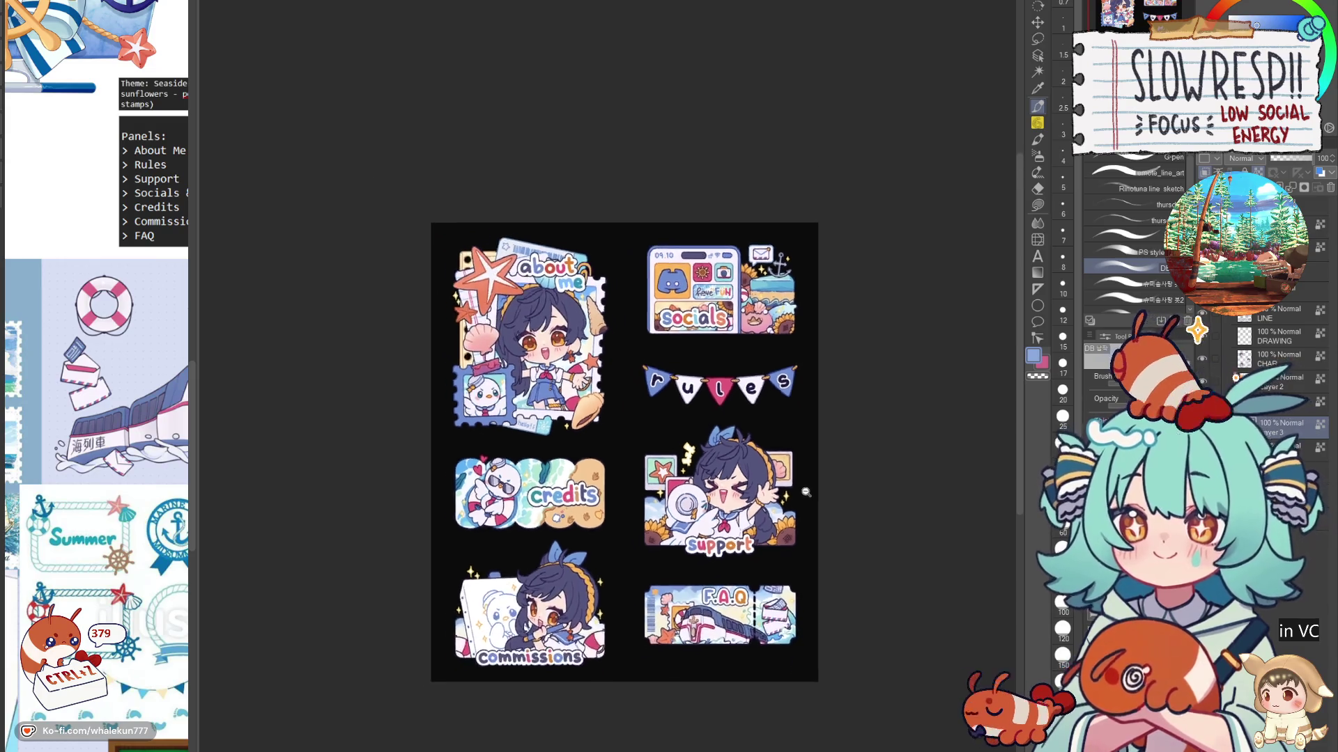
pyautogui.moveTo(813, 503); pyautogui.dragTo(732, 517)
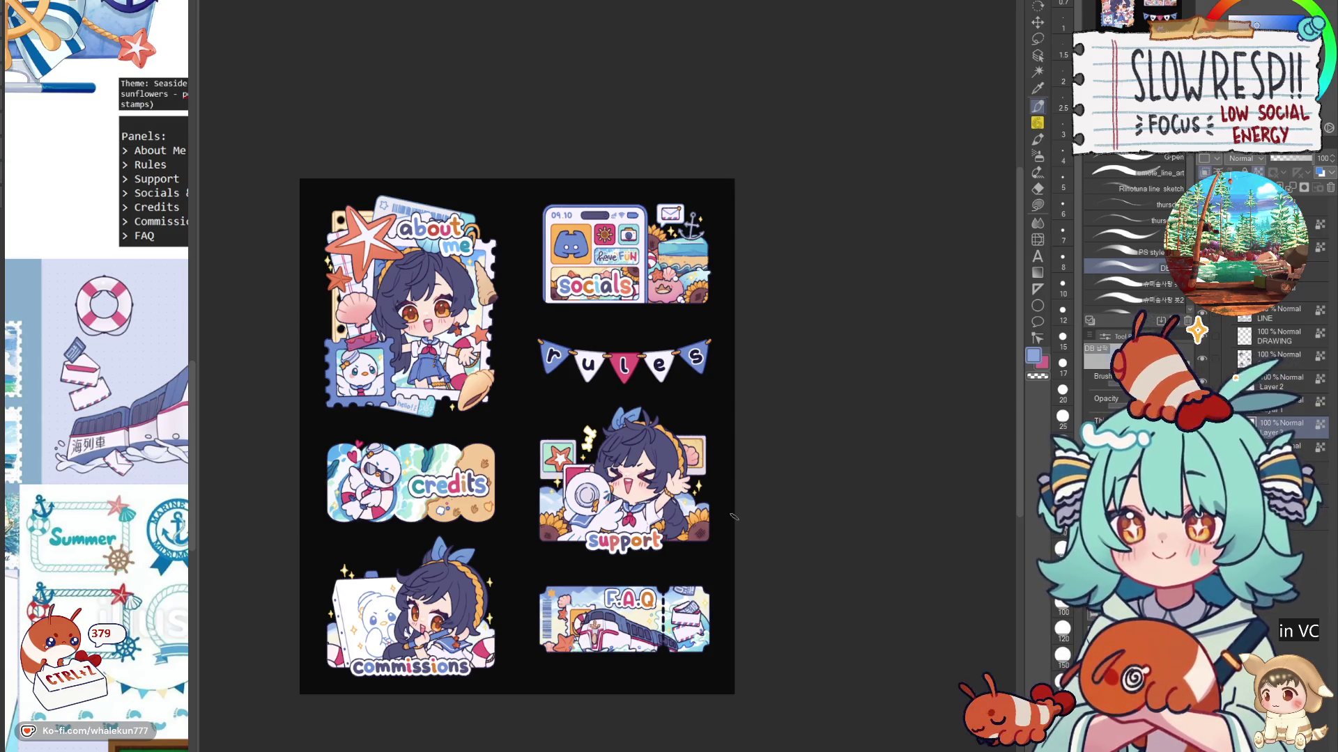
pyautogui.click(1143, 159)
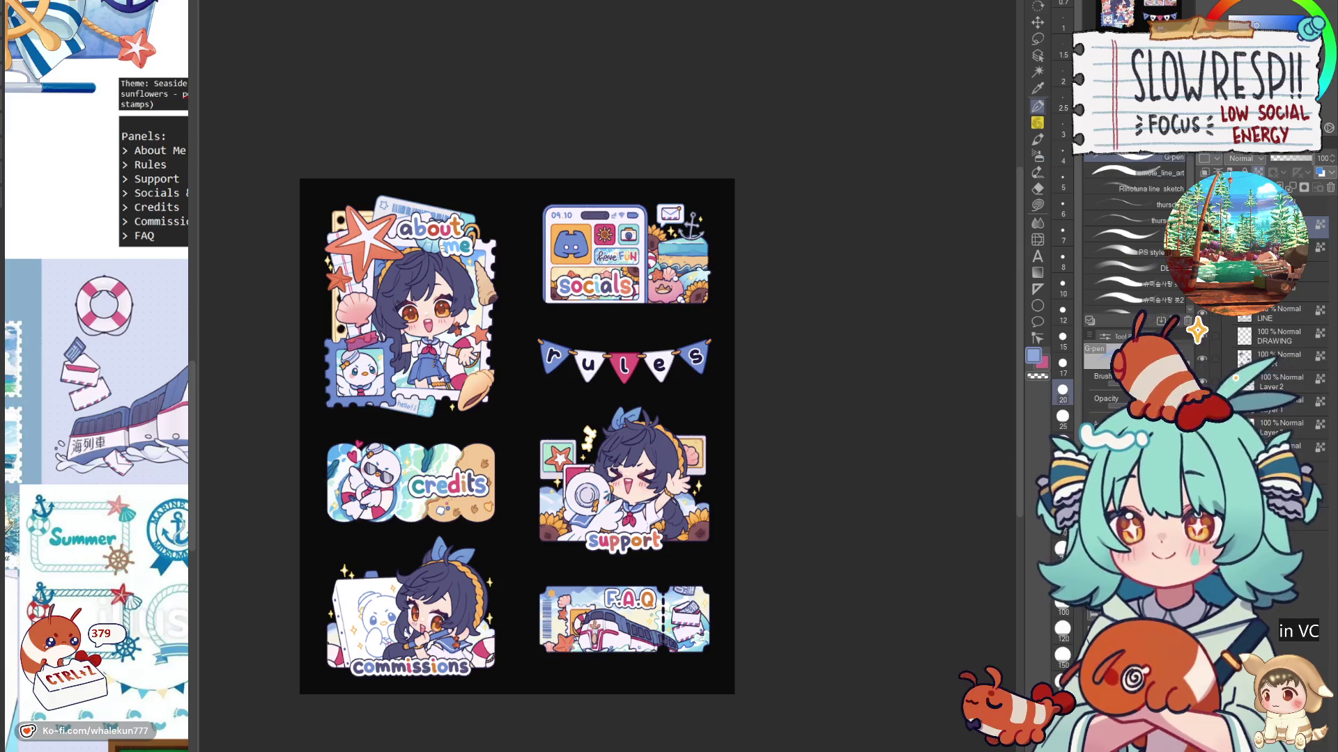
pyautogui.scroll(5, 411, 286)
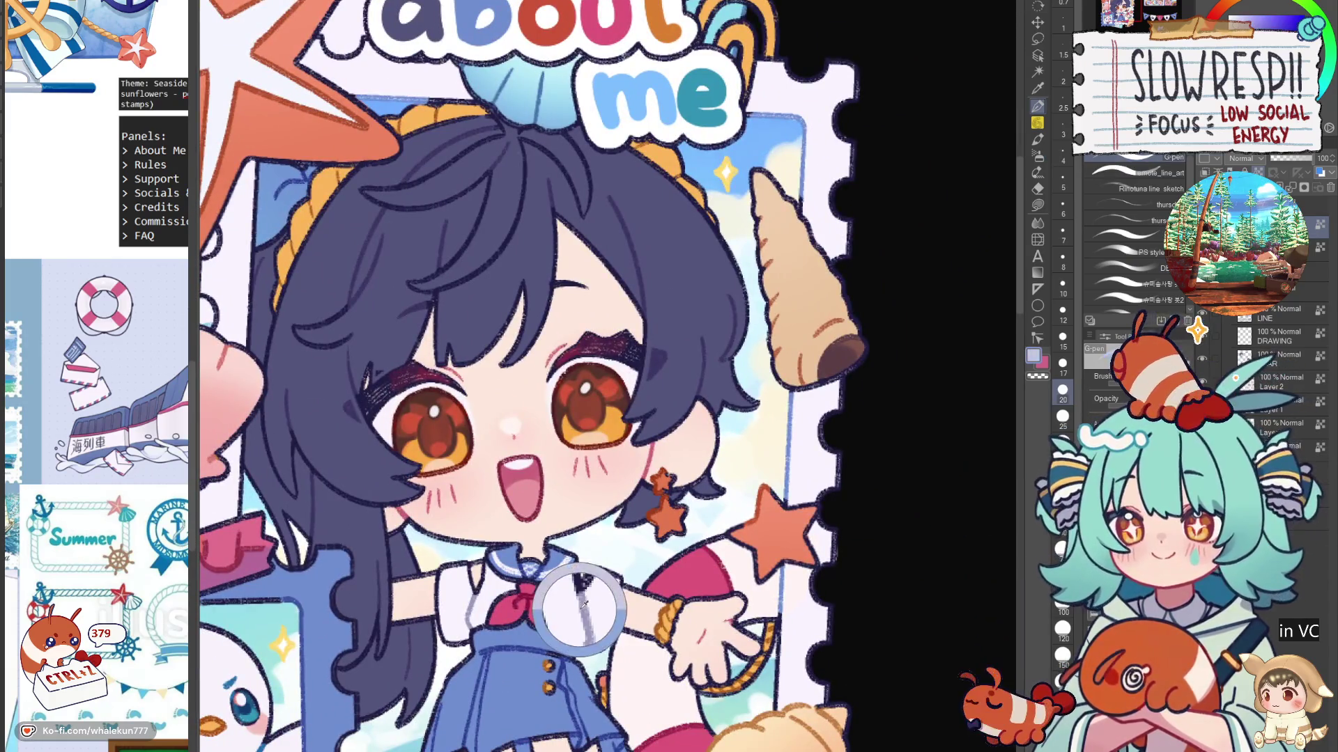
pyautogui.scroll(5, 582, 606)
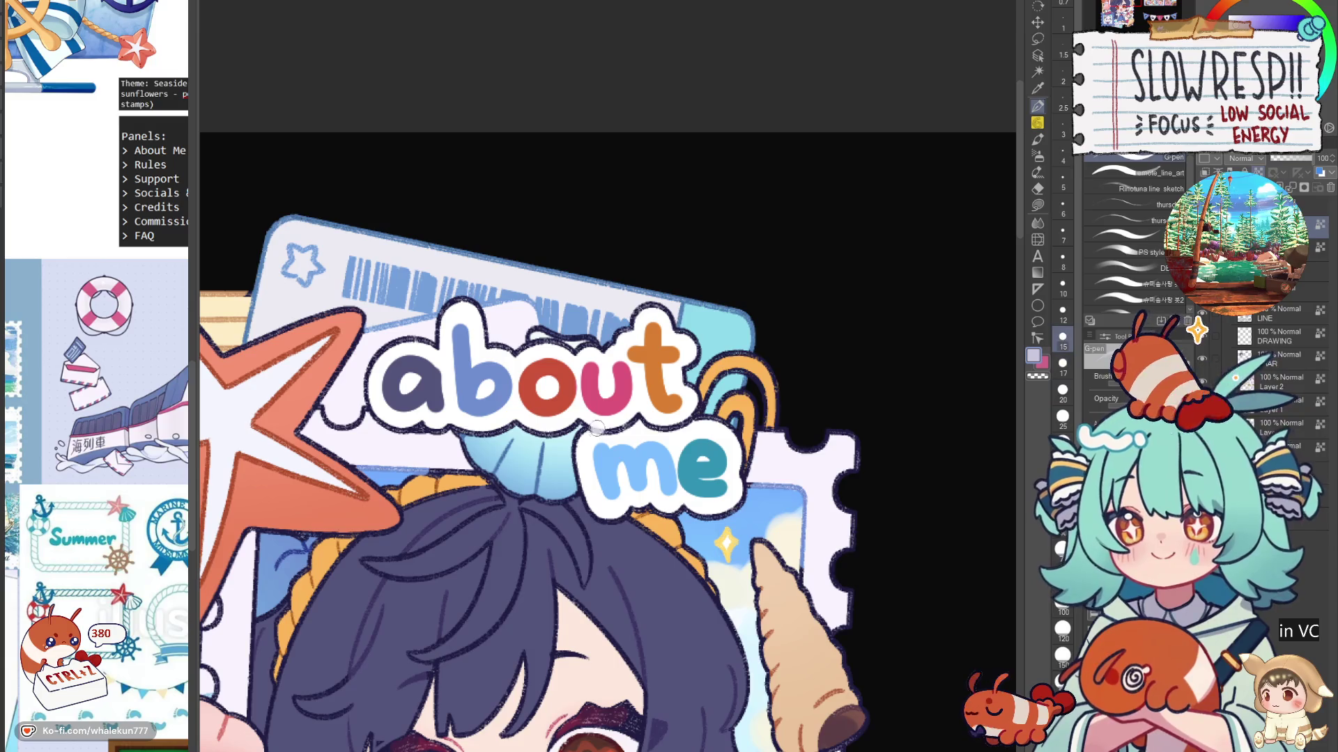
pyautogui.scroll(-5, 662, 415)
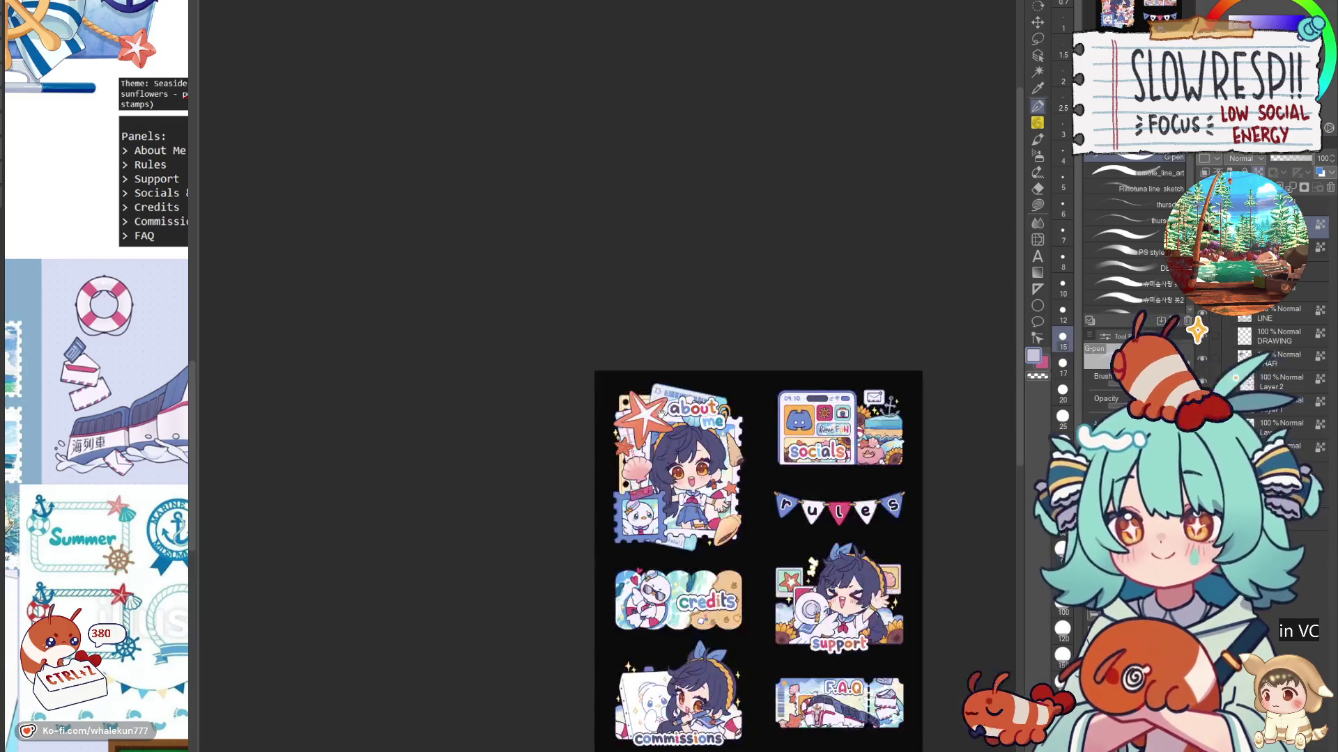
pyautogui.moveTo(661, 412); pyautogui.dragTo(553, 286)
pyautogui.scroll(2, 693, 554)
pyautogui.moveTo(745, 508)
pyautogui.mouseDown()
pyautogui.moveTo(673, 587)
pyautogui.moveTo(676, 569)
pyautogui.moveTo(751, 541)
pyautogui.mouseUp()
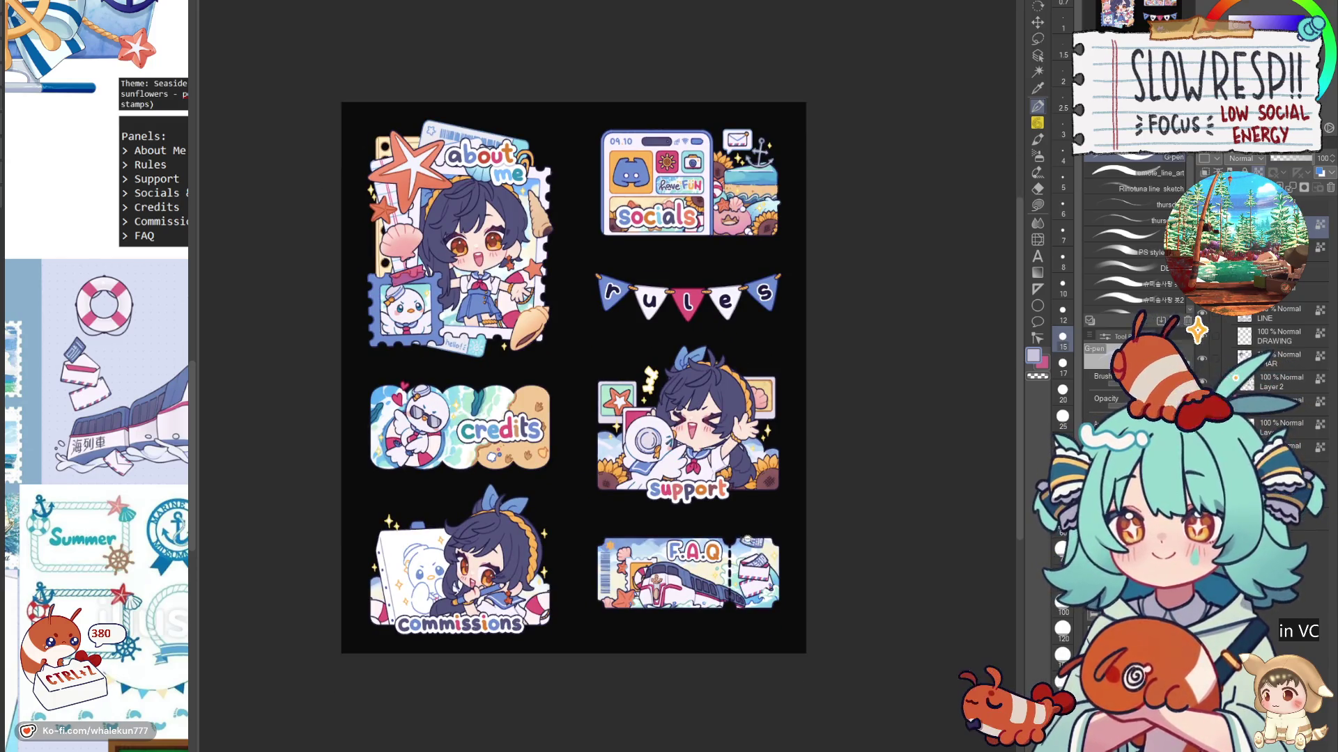
pyautogui.scroll(-1, 746, 540)
pyautogui.scroll(2, 745, 540)
pyautogui.moveTo(838, 476); pyautogui.dragTo(894, 506)
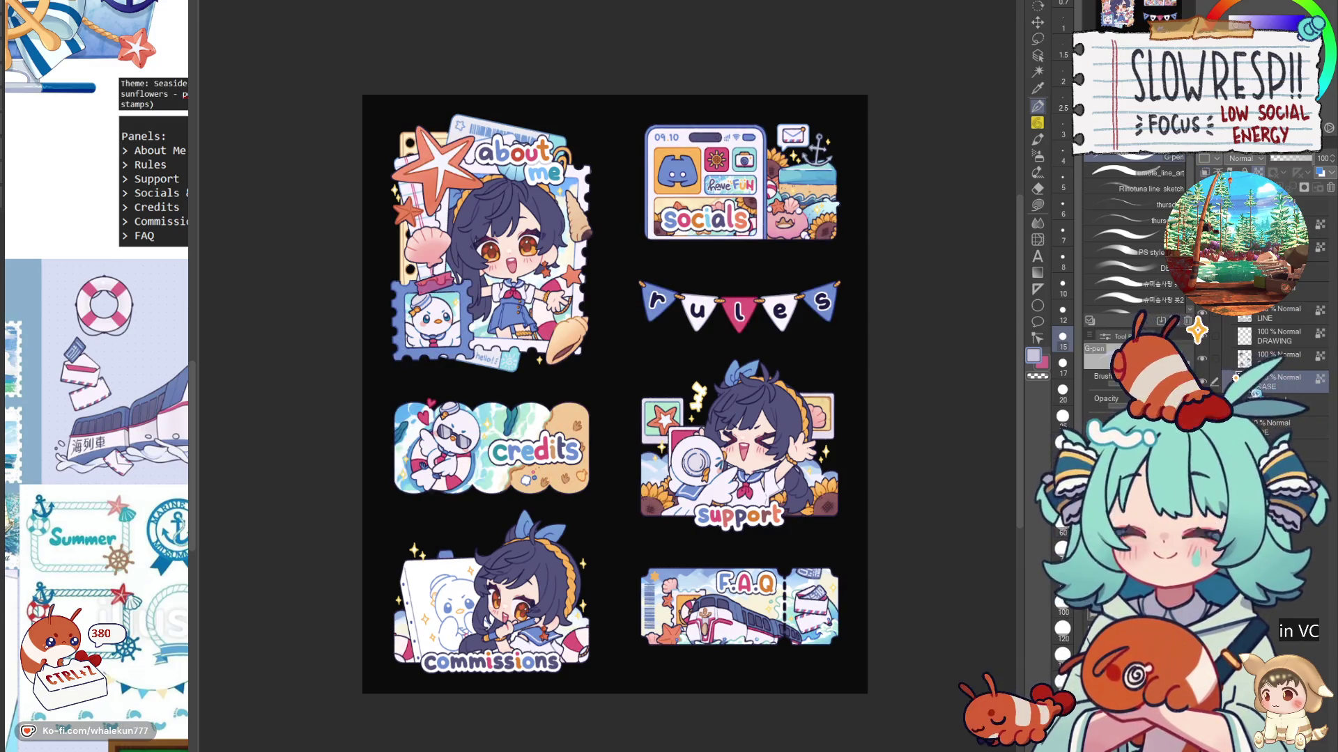
pyautogui.click(1282, 337)
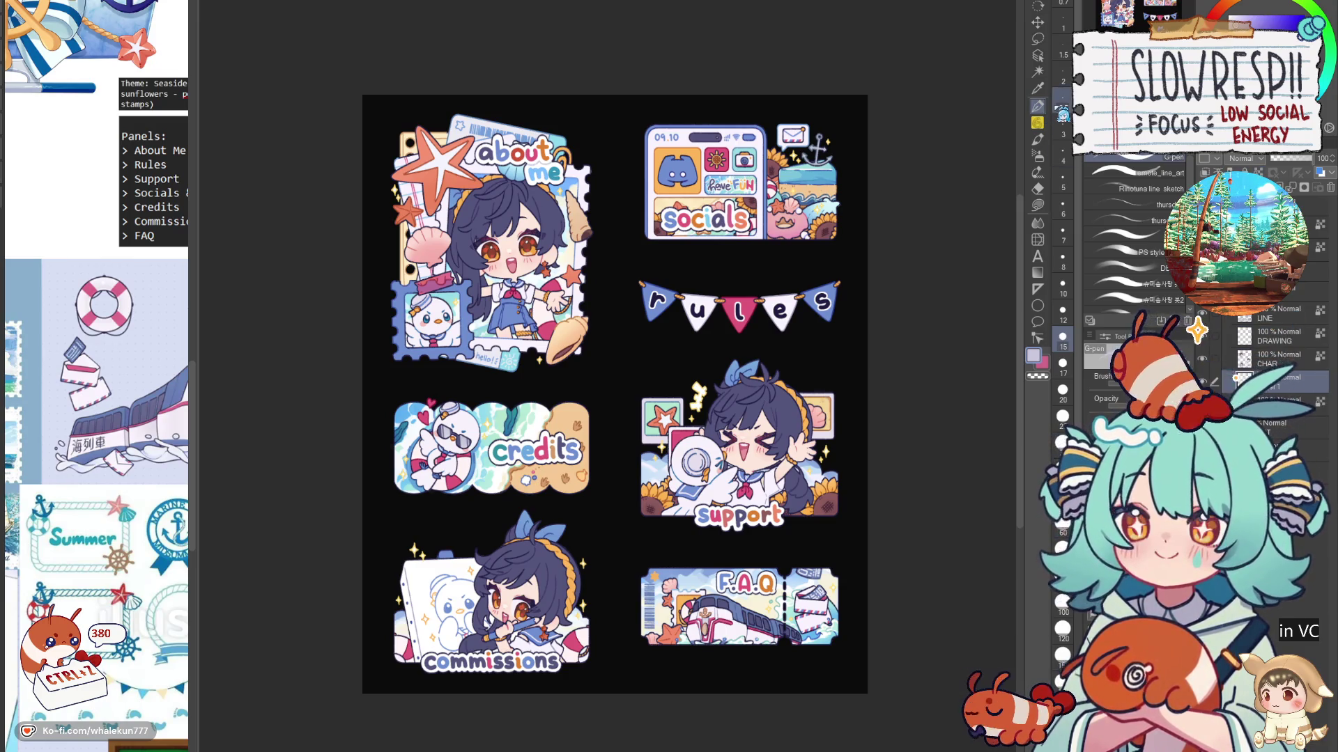
pyautogui.scroll(3, 637, 409)
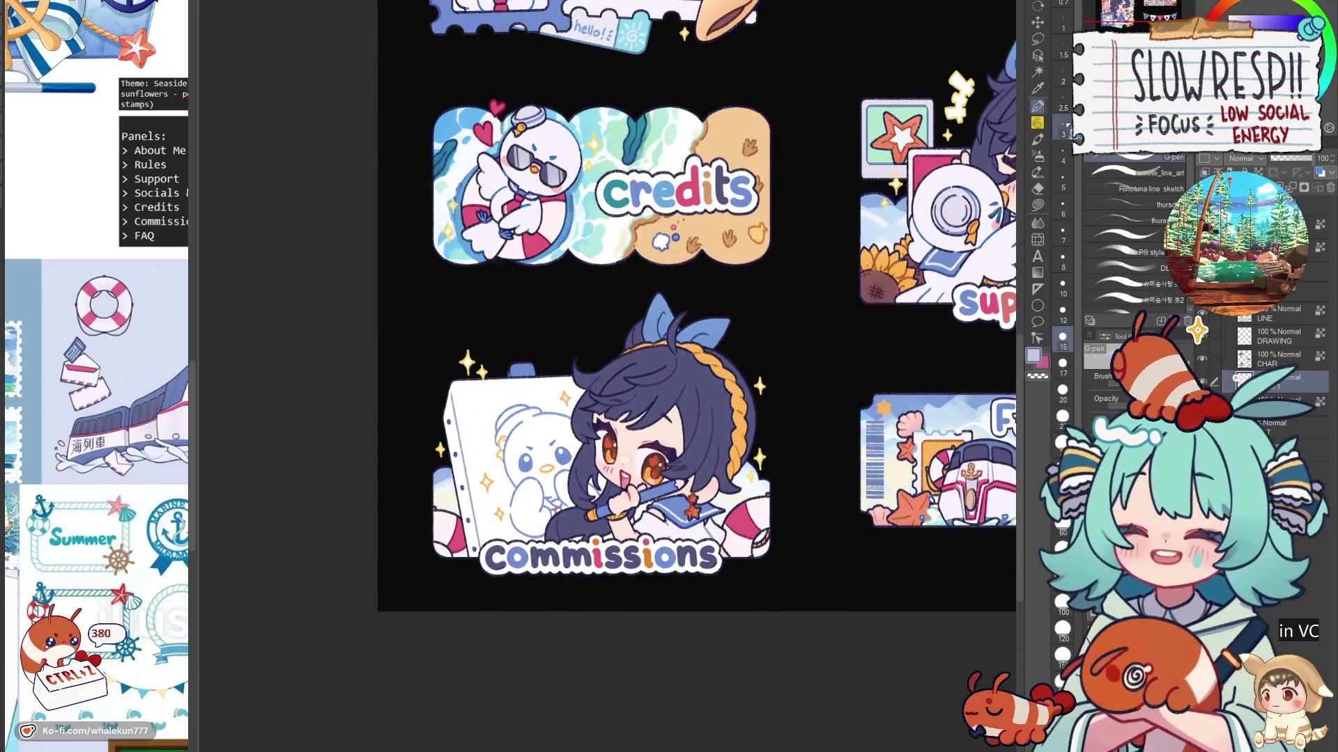
# Step: Take the watercolour brush in blue at size 12, undo the stray stroke, and sketch the duck's hat
pyautogui.click(1038, 139)
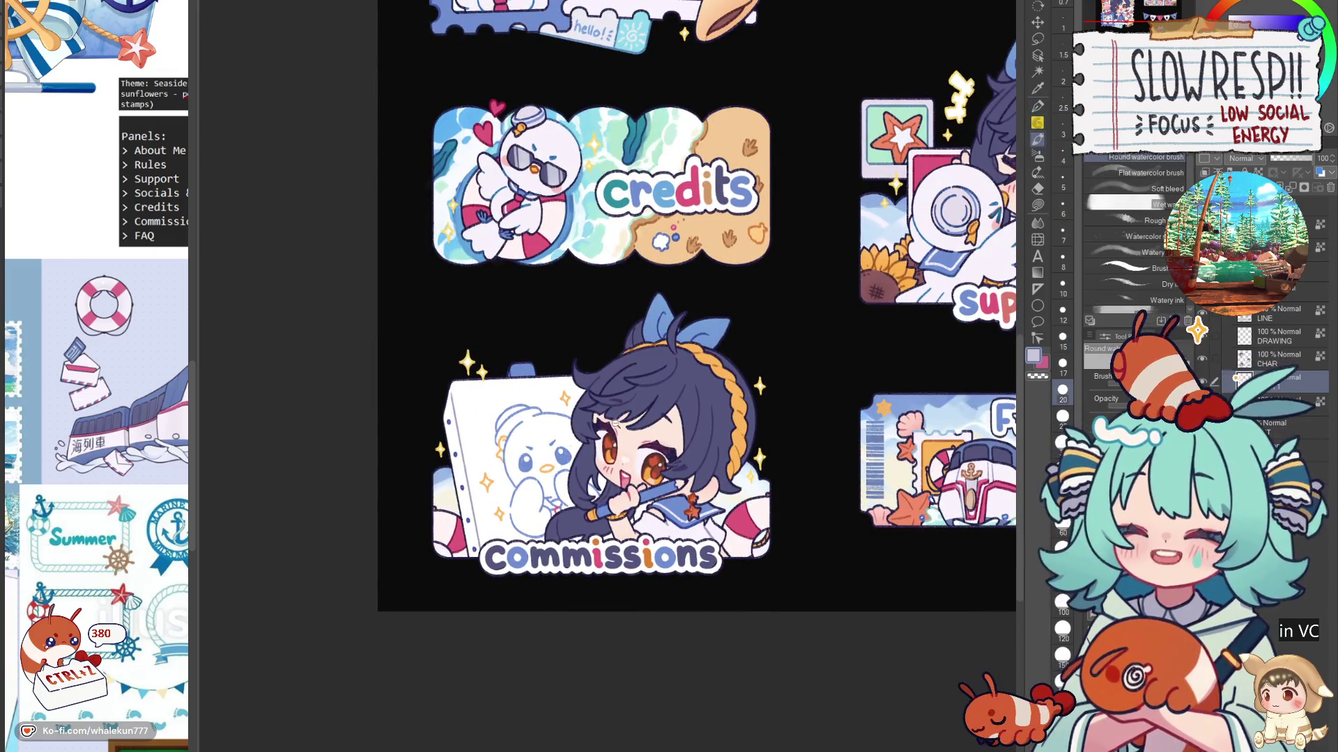
pyautogui.scroll(2, 564, 188)
pyautogui.keyDown('alt'); pyautogui.click(514, 180); pyautogui.keyUp('alt')
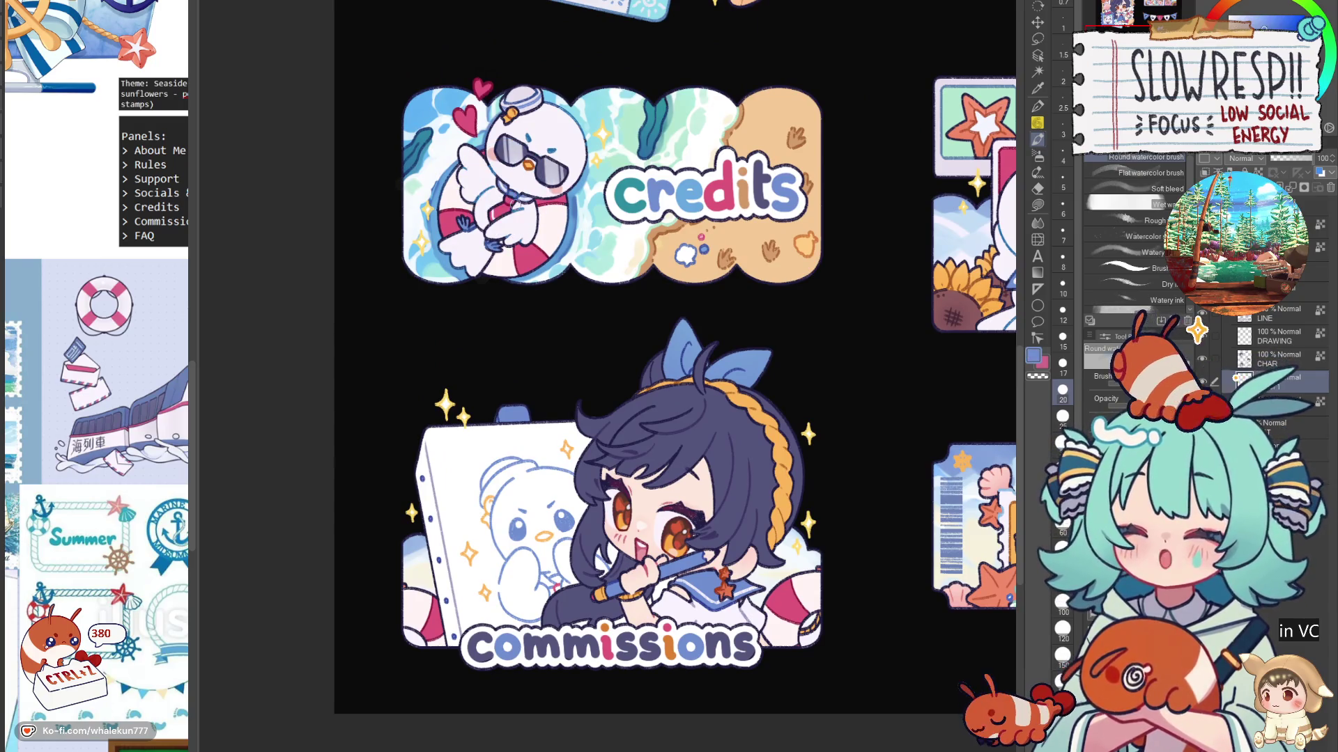
pyautogui.press('[')
pyautogui.press('[')
pyautogui.press('[')
pyautogui.press('[')
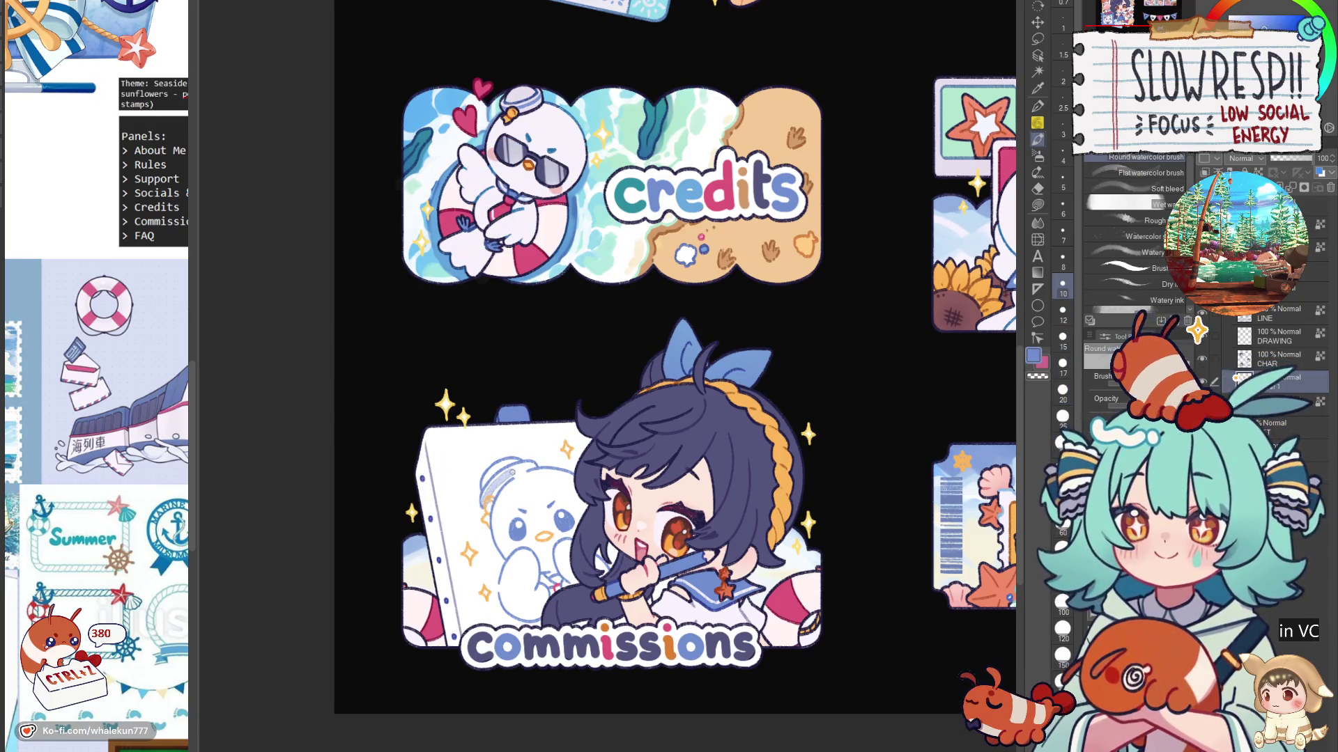
pyautogui.hotkey('ctrl', 'z')
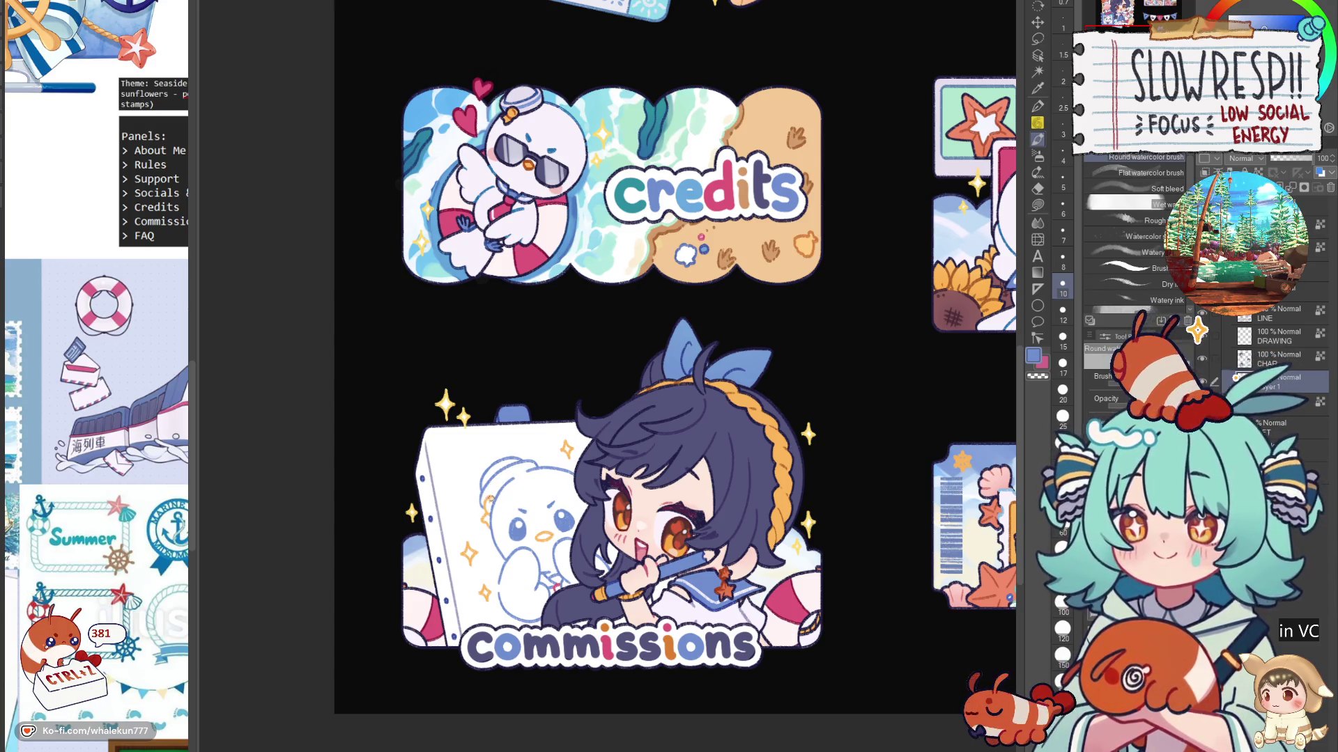
pyautogui.moveTo(490, 490); pyautogui.dragTo(487, 506)
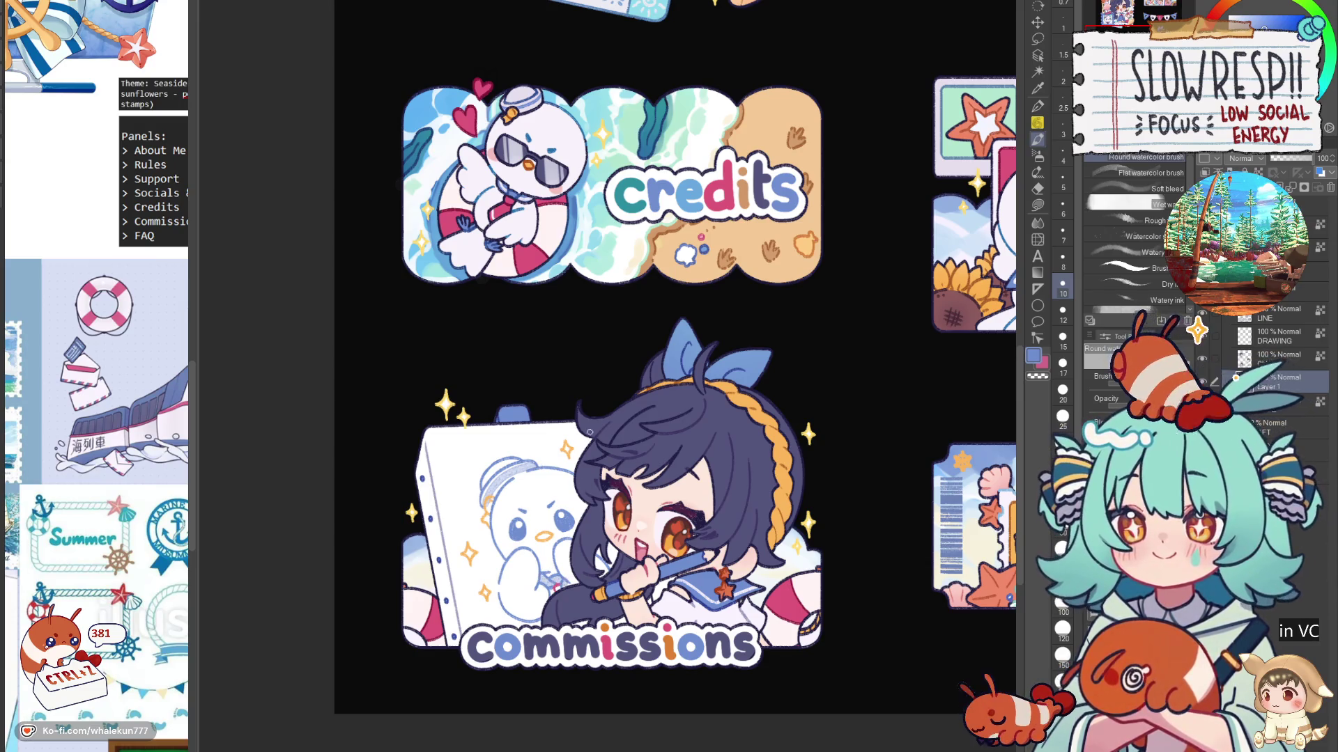
# Step: Sample pink, then switch to near-white and orange at larger and medium brush sizes
pyautogui.keyDown('alt'); pyautogui.click(519, 261); pyautogui.keyUp('alt')
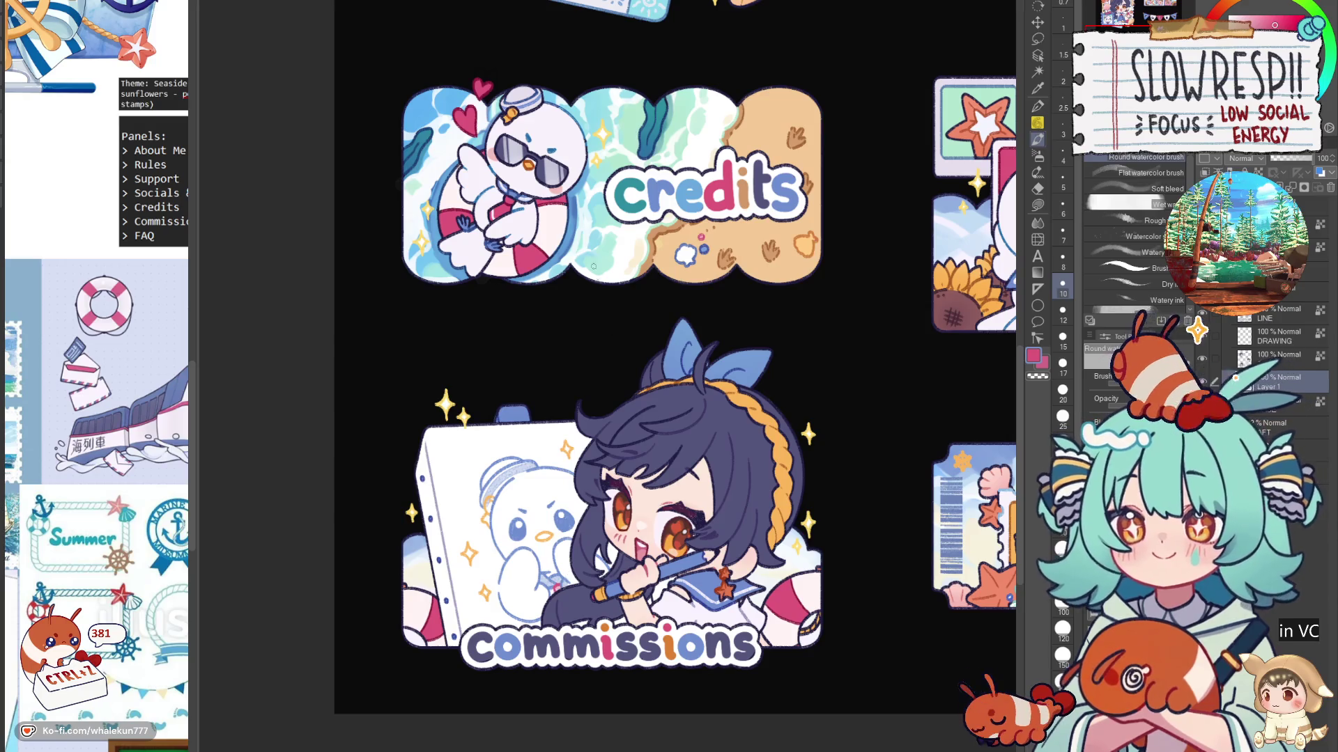
pyautogui.keyDown('alt'); pyautogui.click(481, 247); pyautogui.keyUp('alt')
pyautogui.press(']')
pyautogui.press(']')
pyautogui.press(']')
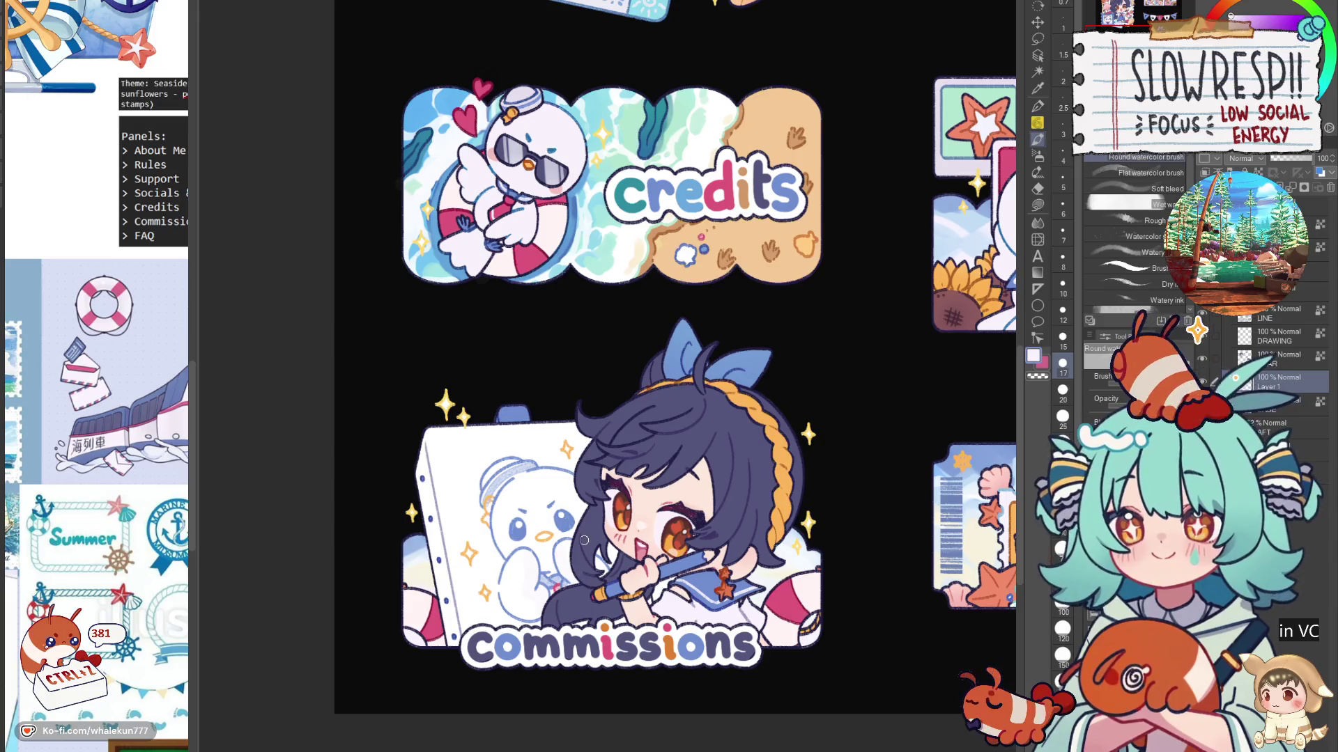
pyautogui.keyDown('alt'); pyautogui.click(540, 537); pyautogui.keyUp('alt')
pyautogui.press('[')
pyautogui.press('[')
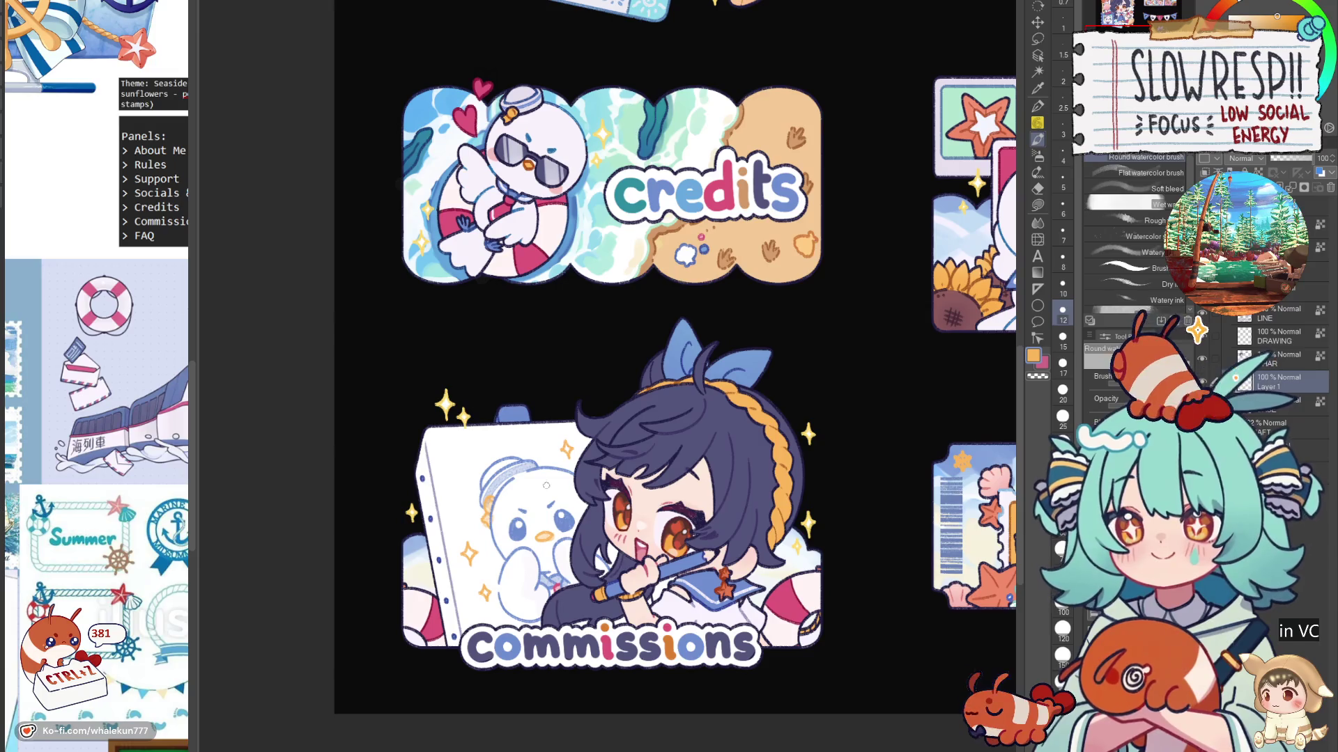
pyautogui.scroll(-4, 781, 515)
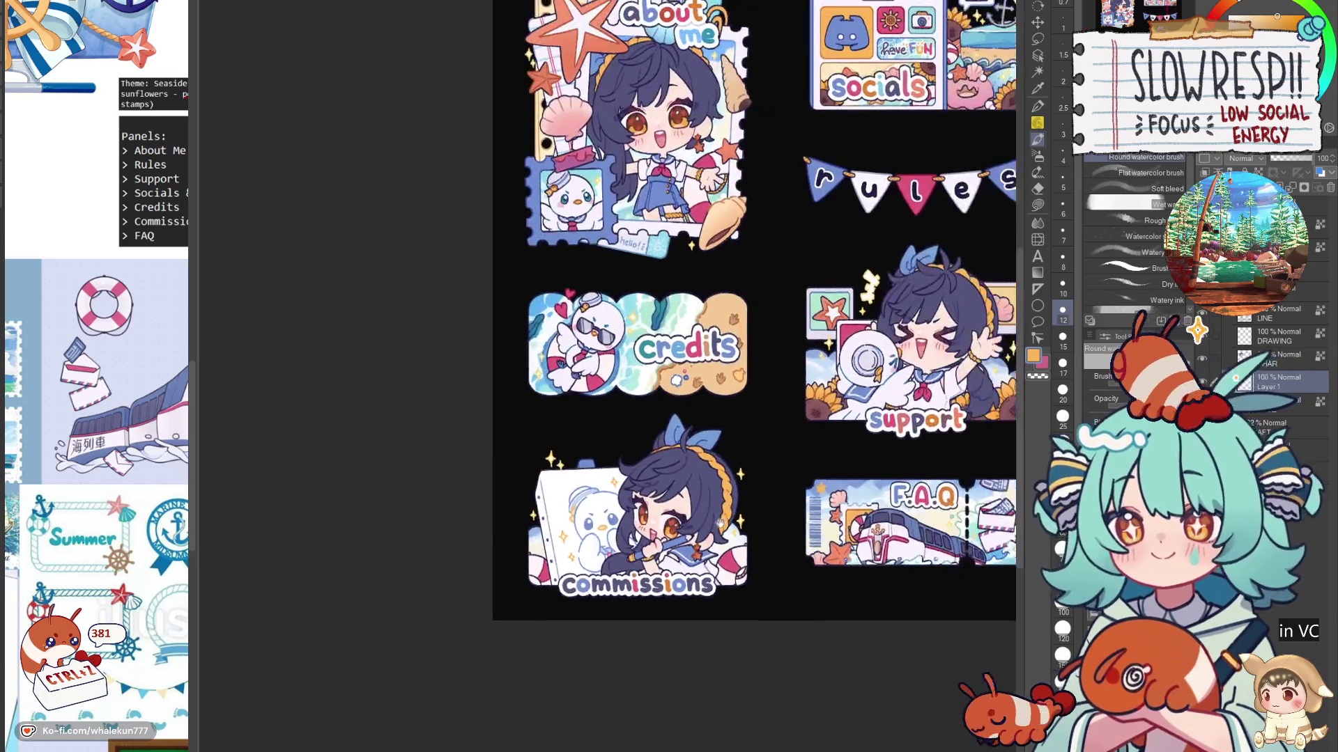
pyautogui.scroll(2, 712, 483)
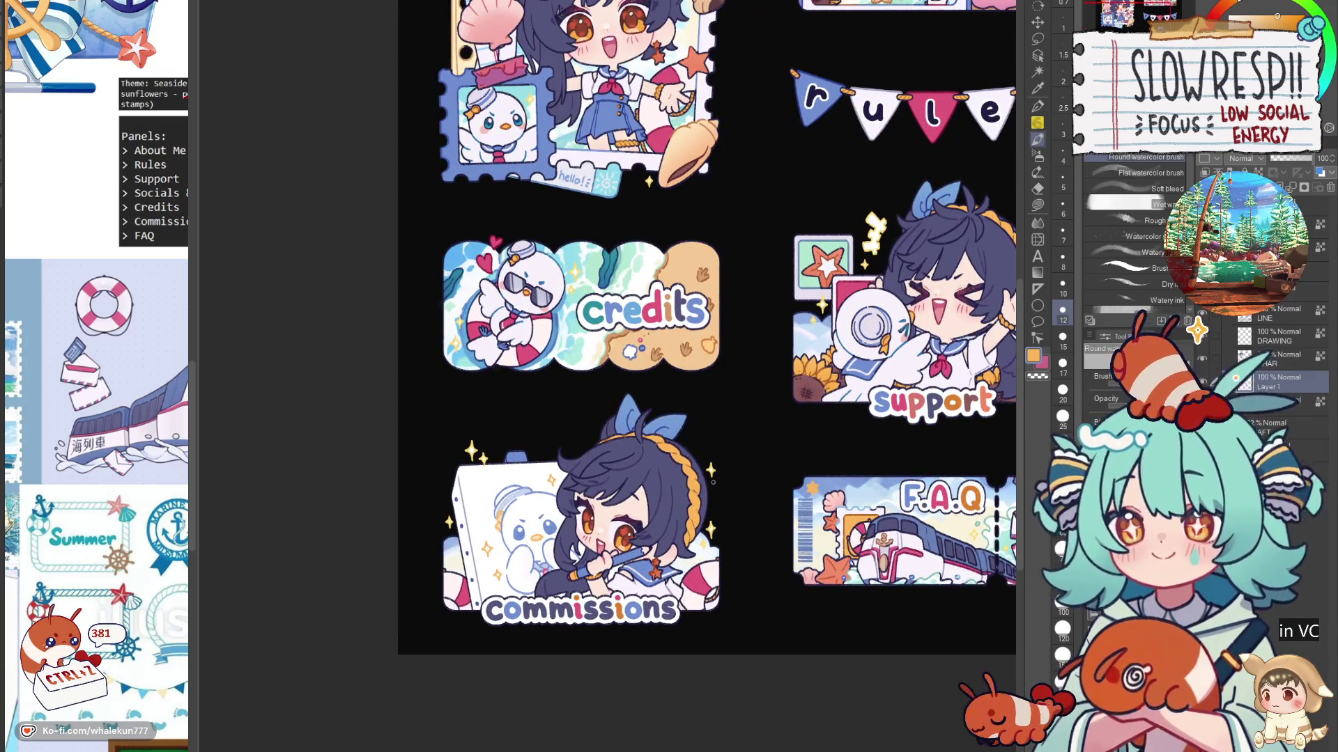
pyautogui.scroll(1, 755, 509)
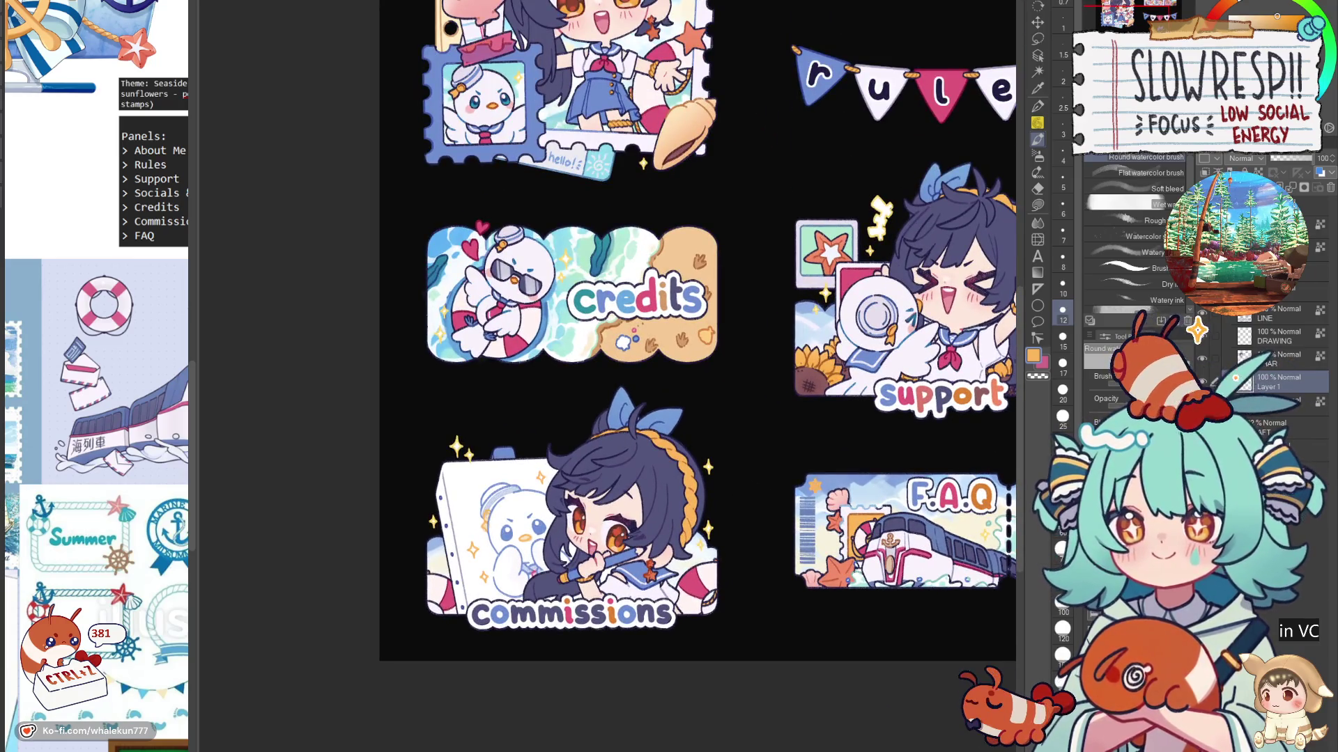
# Step: Fill the squiggle beside the Support character blue, replacing an undone pink fill
pyautogui.scroll(-3, 1234, 378)
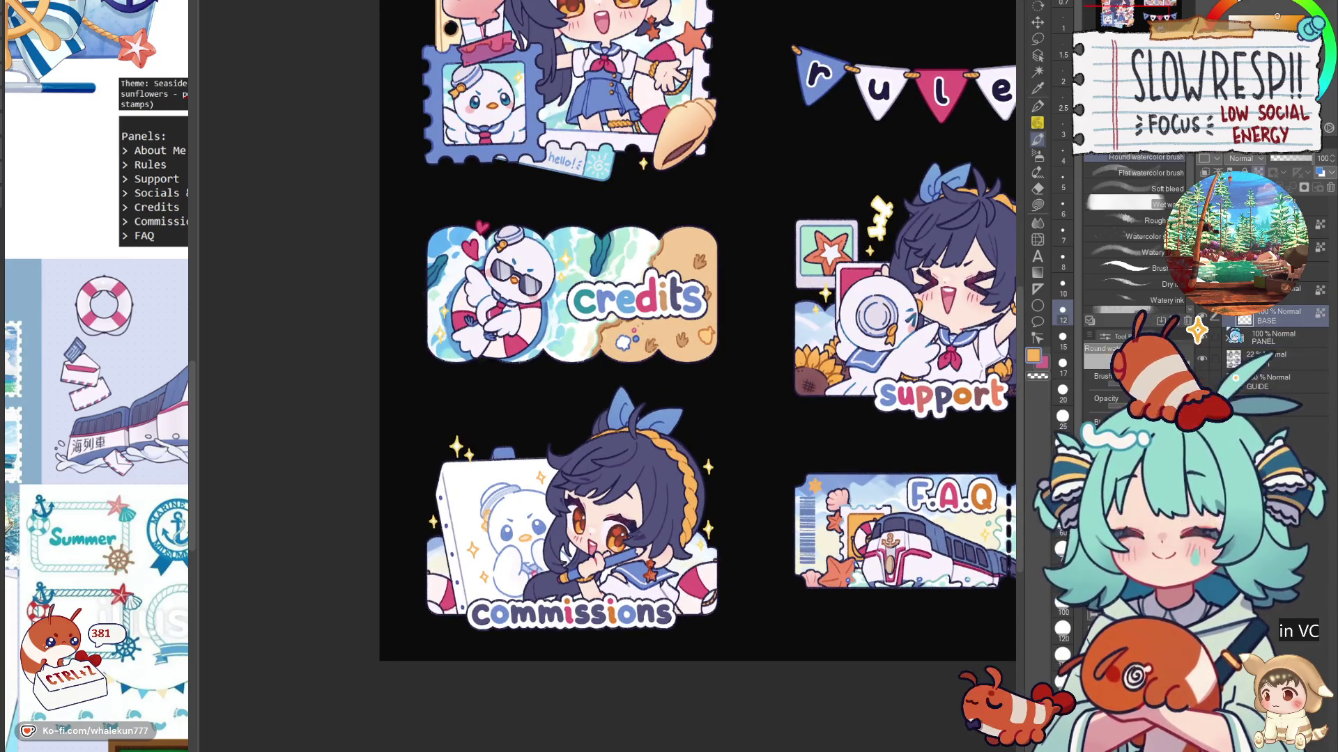
pyautogui.scroll(-1, 749, 565)
pyautogui.press('g')
pyautogui.scroll(2, 742, 410)
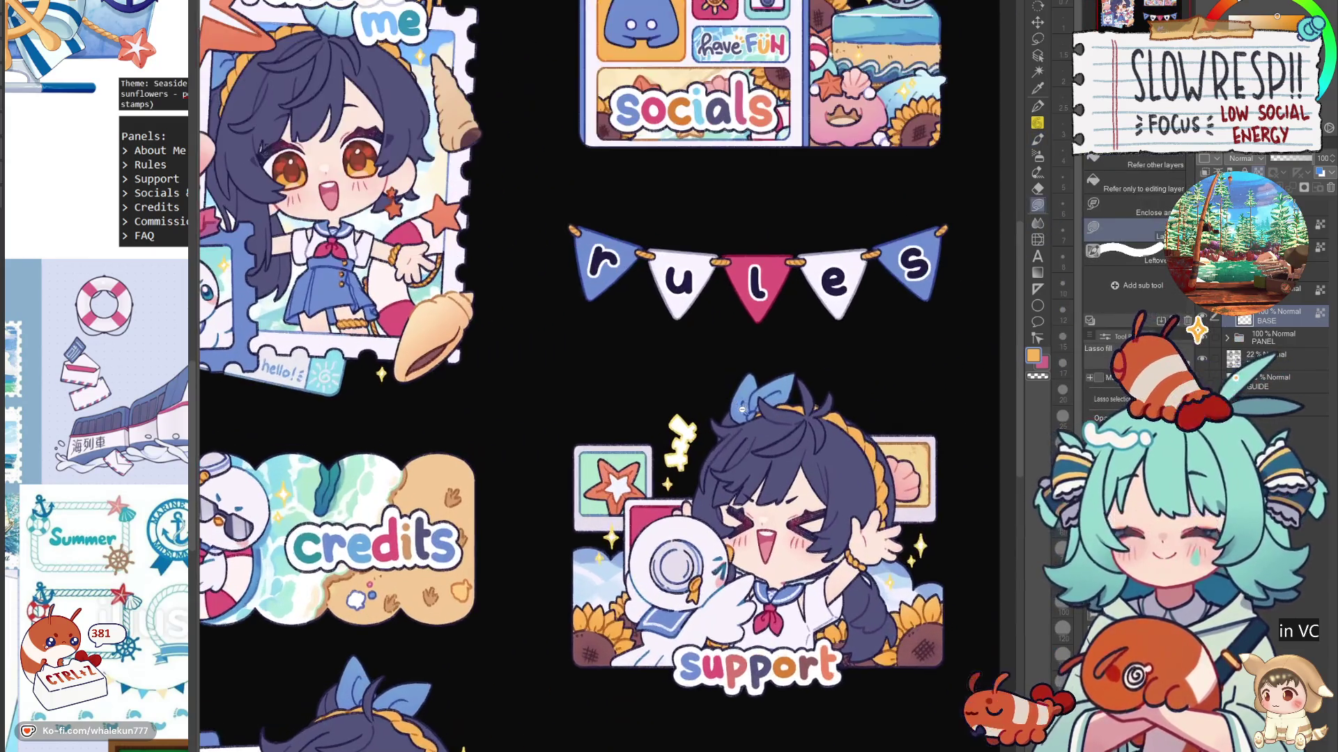
pyautogui.keyDown('alt'); pyautogui.click(636, 559); pyautogui.keyUp('alt')
pyautogui.moveTo(662, 481)
pyautogui.mouseDown()
pyautogui.moveTo(701, 390)
pyautogui.moveTo(669, 418)
pyautogui.mouseUp()
pyautogui.hotkey('ctrl', 'z')
pyautogui.keyDown('alt'); pyautogui.click(746, 383); pyautogui.keyUp('alt')
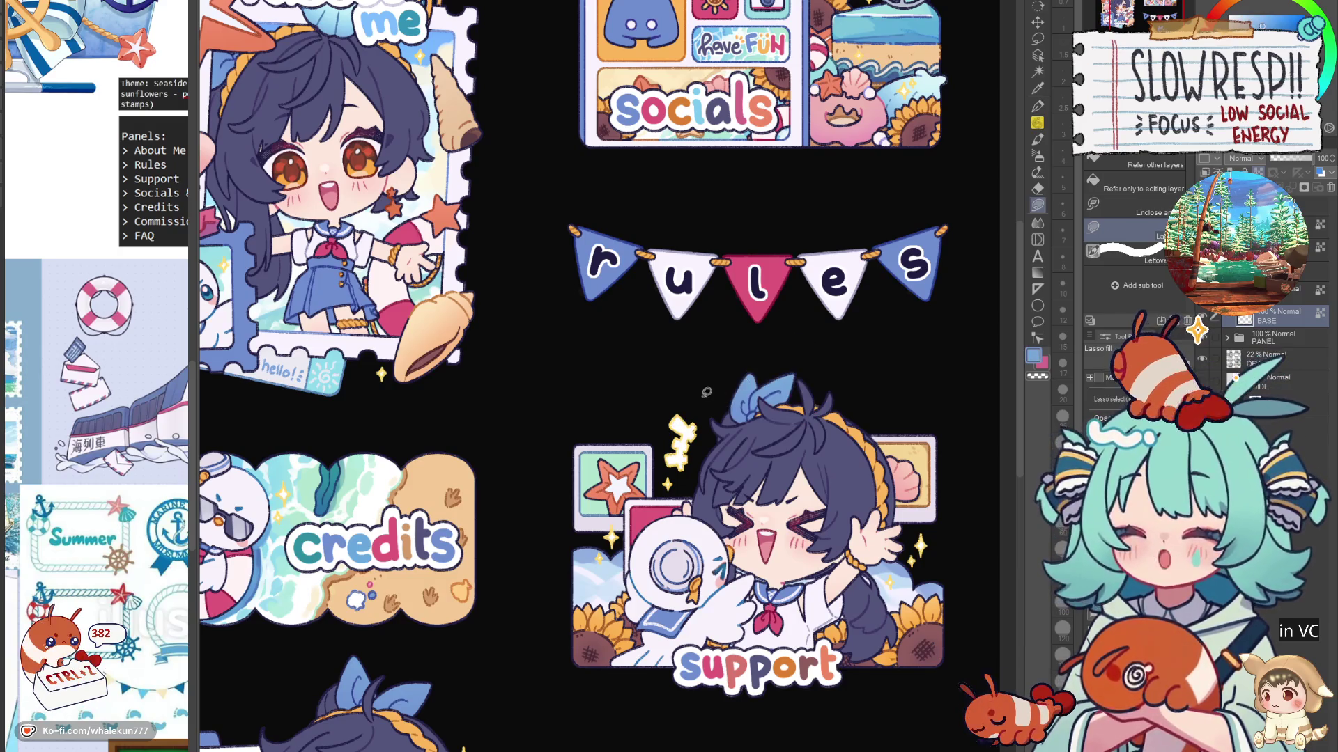
pyautogui.moveTo(658, 474)
pyautogui.mouseDown()
pyautogui.moveTo(725, 394)
pyautogui.moveTo(669, 418)
pyautogui.mouseUp()
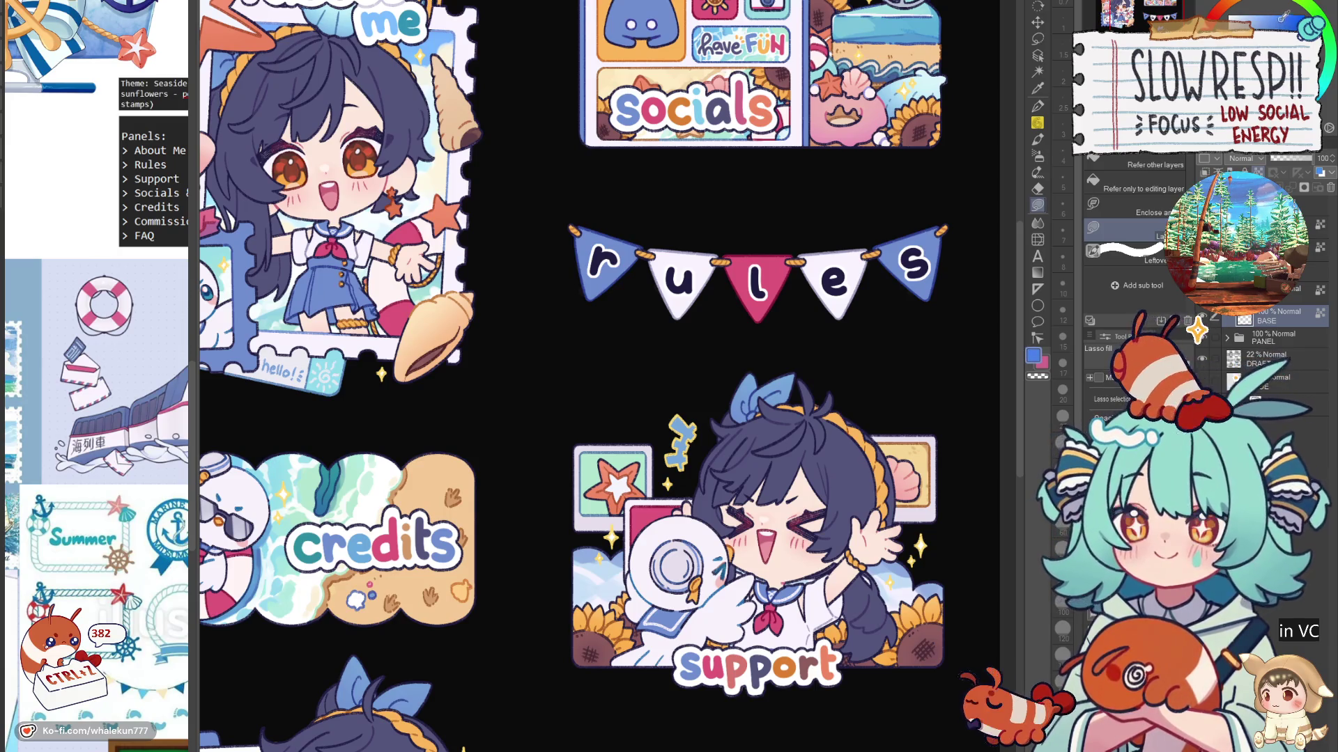
# Step: Lasso-select the squiggle, airbrush it deep blue with light-blue highlights, then deselect
pyautogui.click(1039, 40)
pyautogui.scroll(3, 662, 394)
pyautogui.moveTo(829, 378)
pyautogui.mouseDown()
pyautogui.moveTo(694, 399)
pyautogui.moveTo(659, 540)
pyautogui.moveTo(728, 561)
pyautogui.mouseUp()
pyautogui.click(1039, 156)
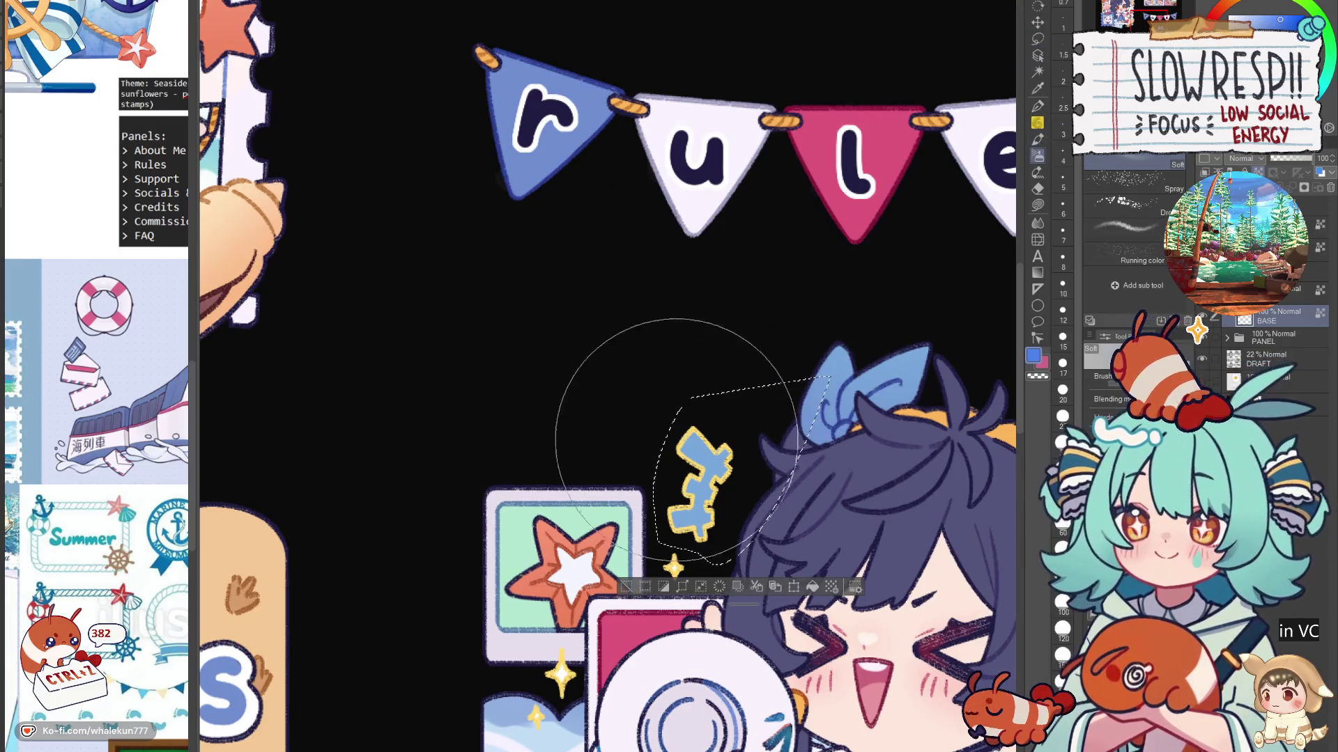
pyautogui.moveTo(733, 411); pyautogui.dragTo(697, 515)
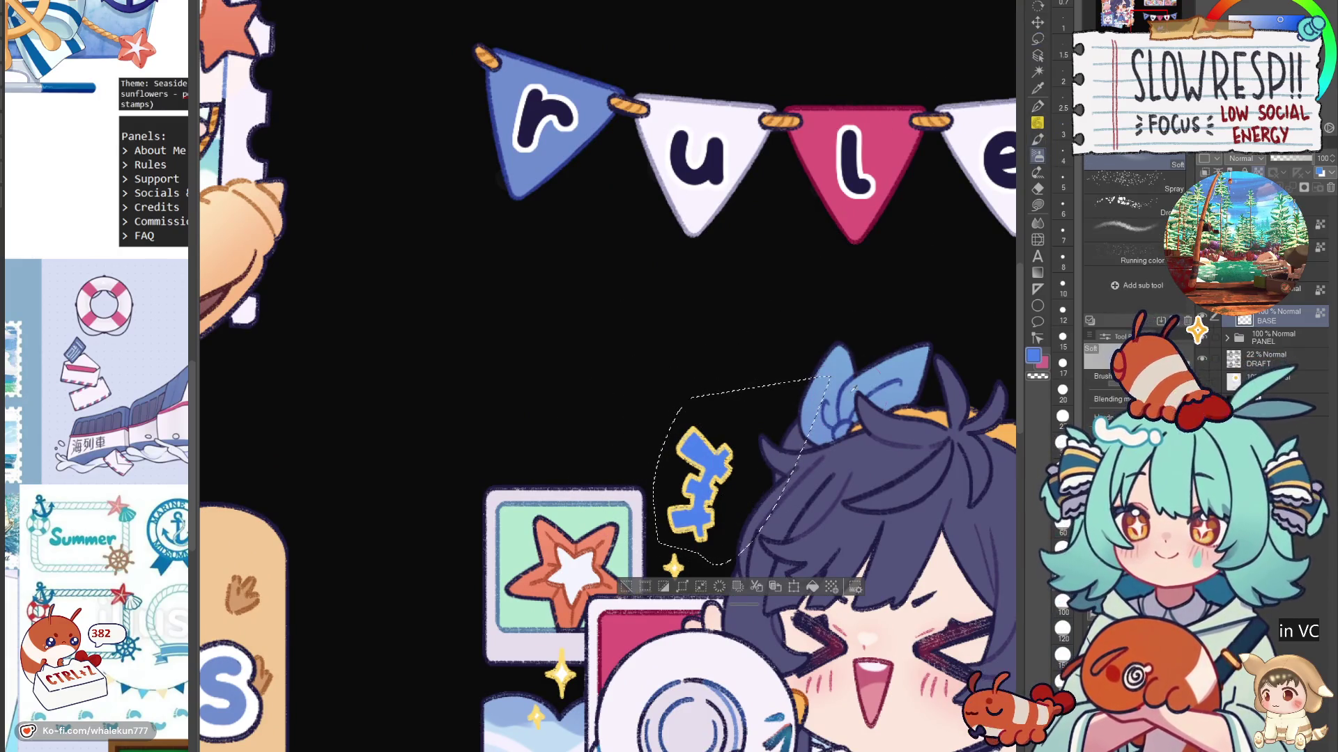
pyautogui.moveTo(950, 533); pyautogui.dragTo(894, 466)
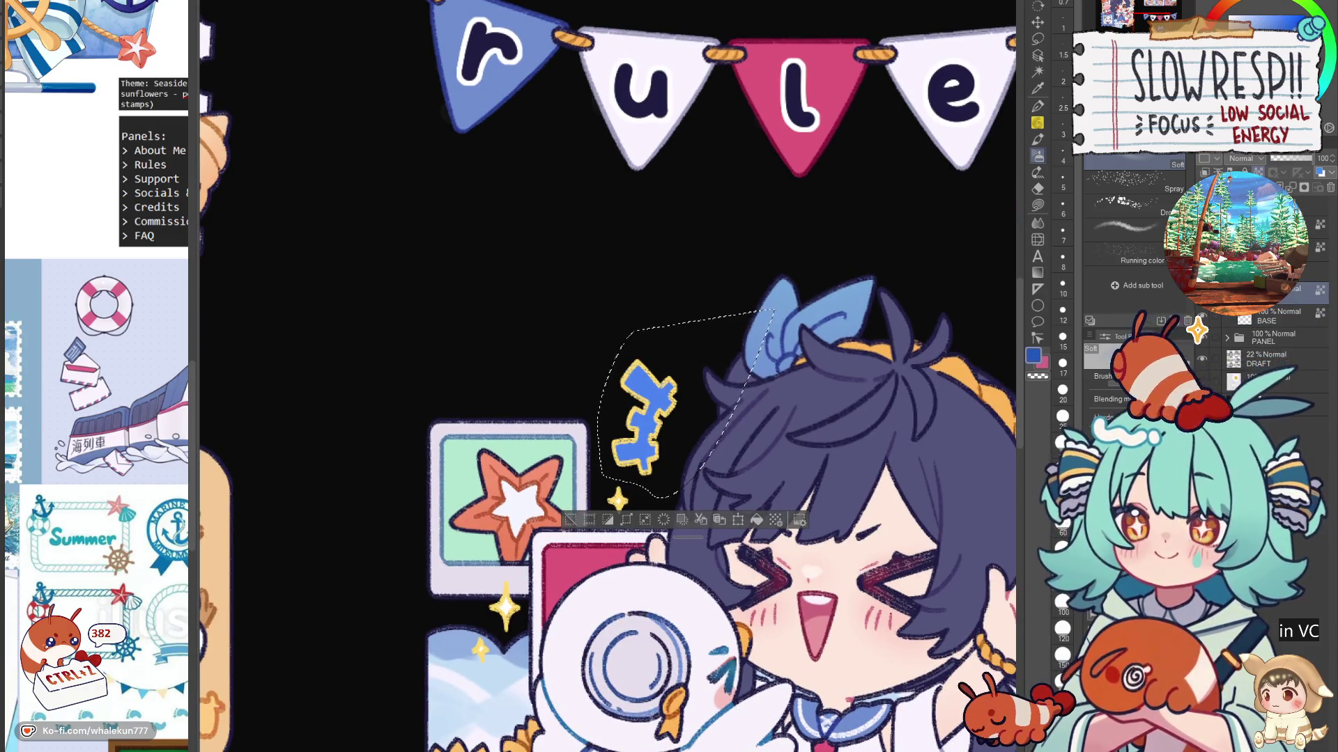
pyautogui.hotkey('alt', 'BackSpace')
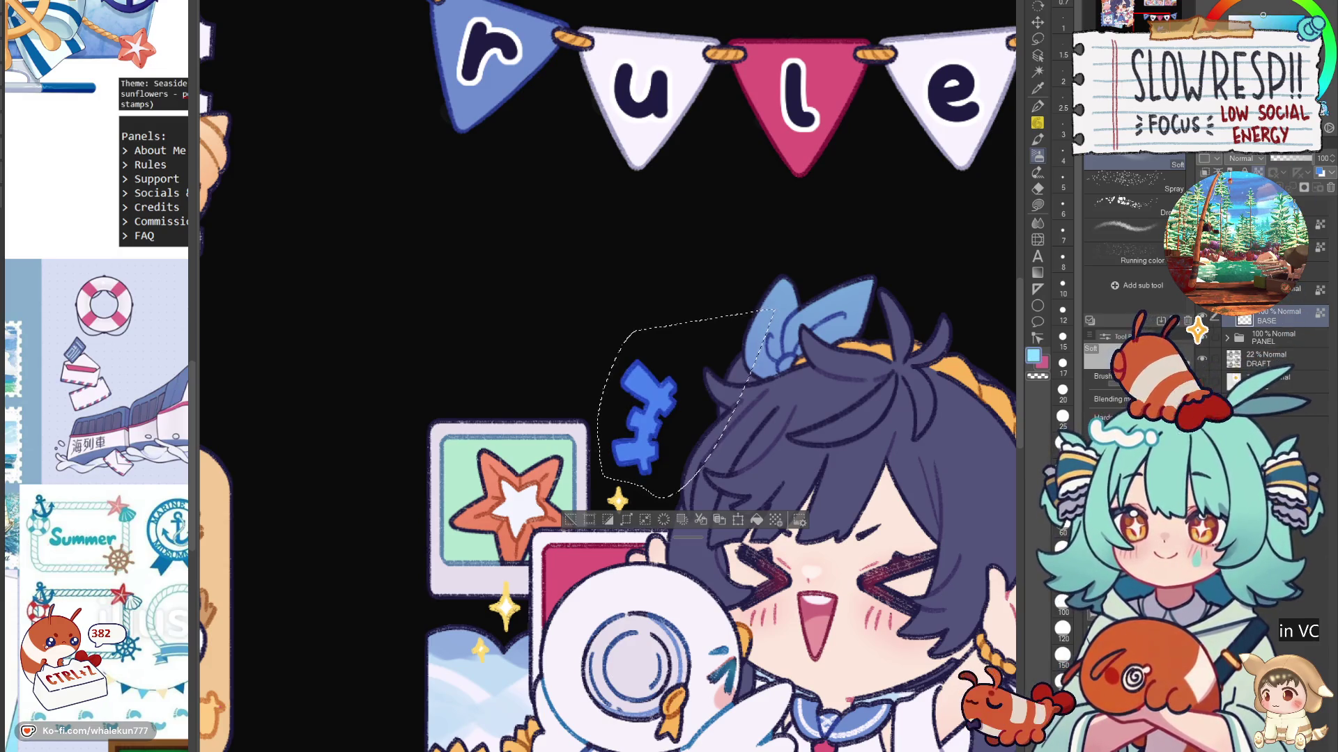
pyautogui.moveTo(638, 418); pyautogui.dragTo(673, 439)
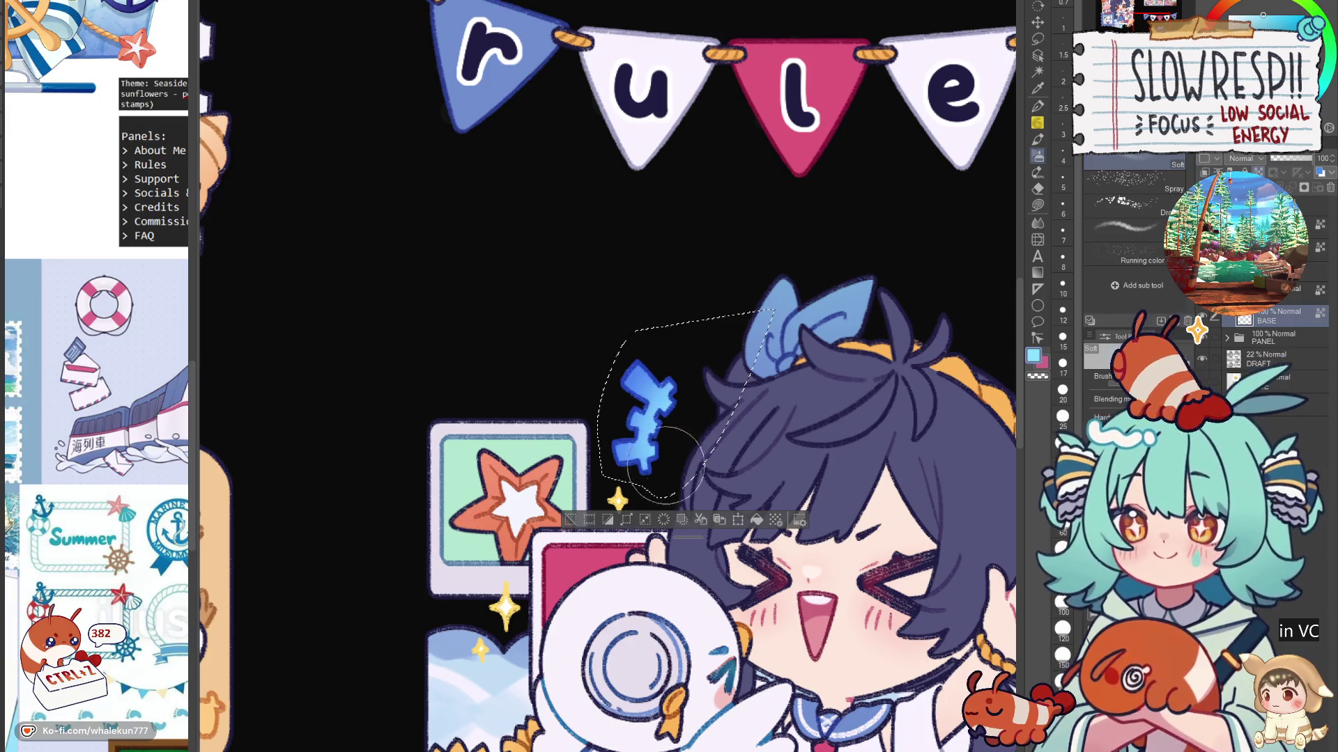
pyautogui.hotkey('ctrl', 'd')
pyautogui.hotkey('ctrl', '0')
pyautogui.scroll(3, 792, 555)
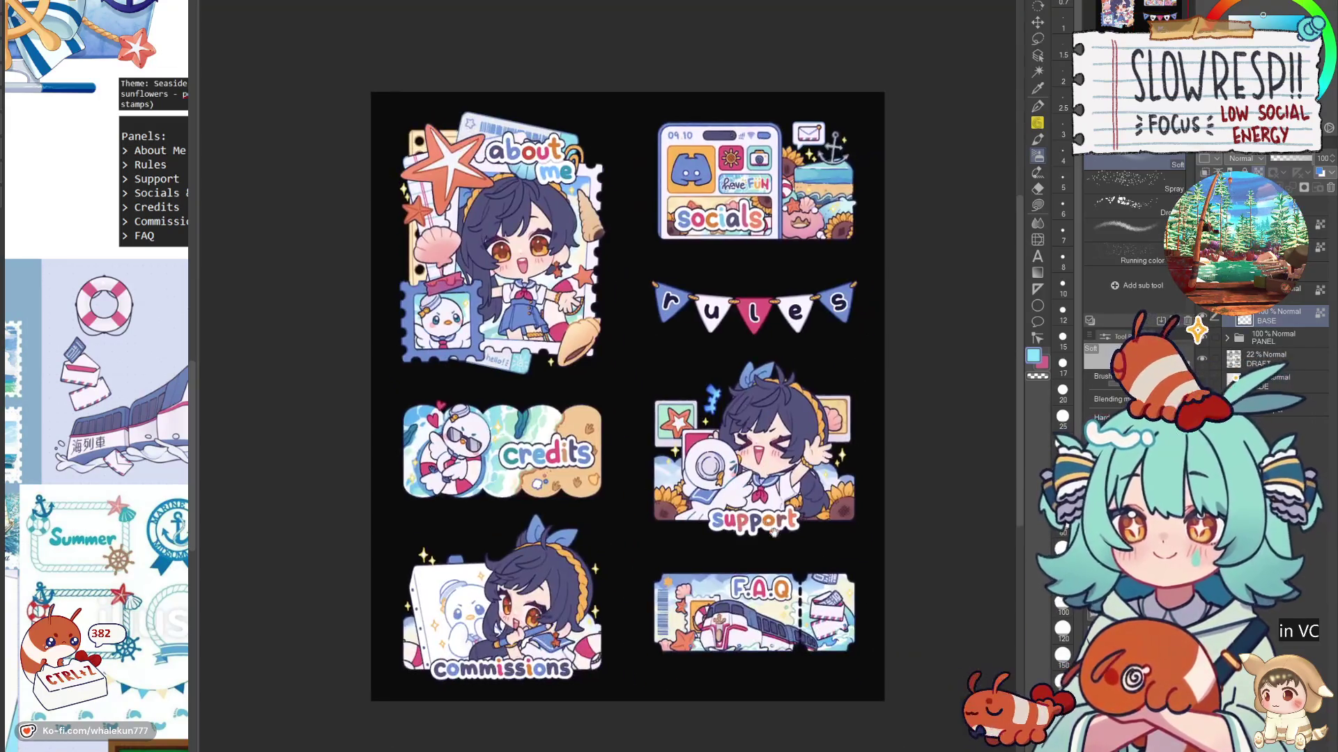
# Step: Sample orange from the Socials panel artwork, undoing two recent changes along the way
pyautogui.hotkey('ctrl', '0')
pyautogui.scroll(3, 793, 556)
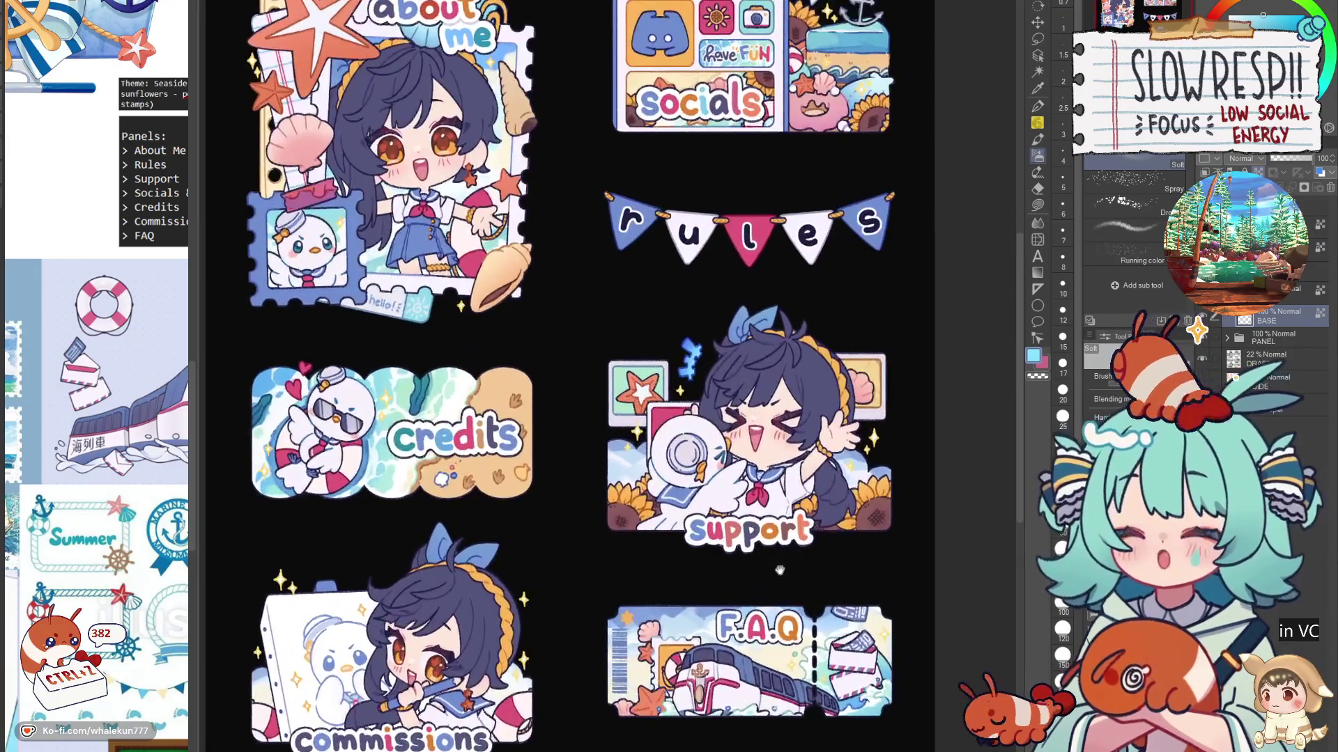
pyautogui.moveTo(697, 566); pyautogui.dragTo(873, 571)
pyautogui.click(1037, 206)
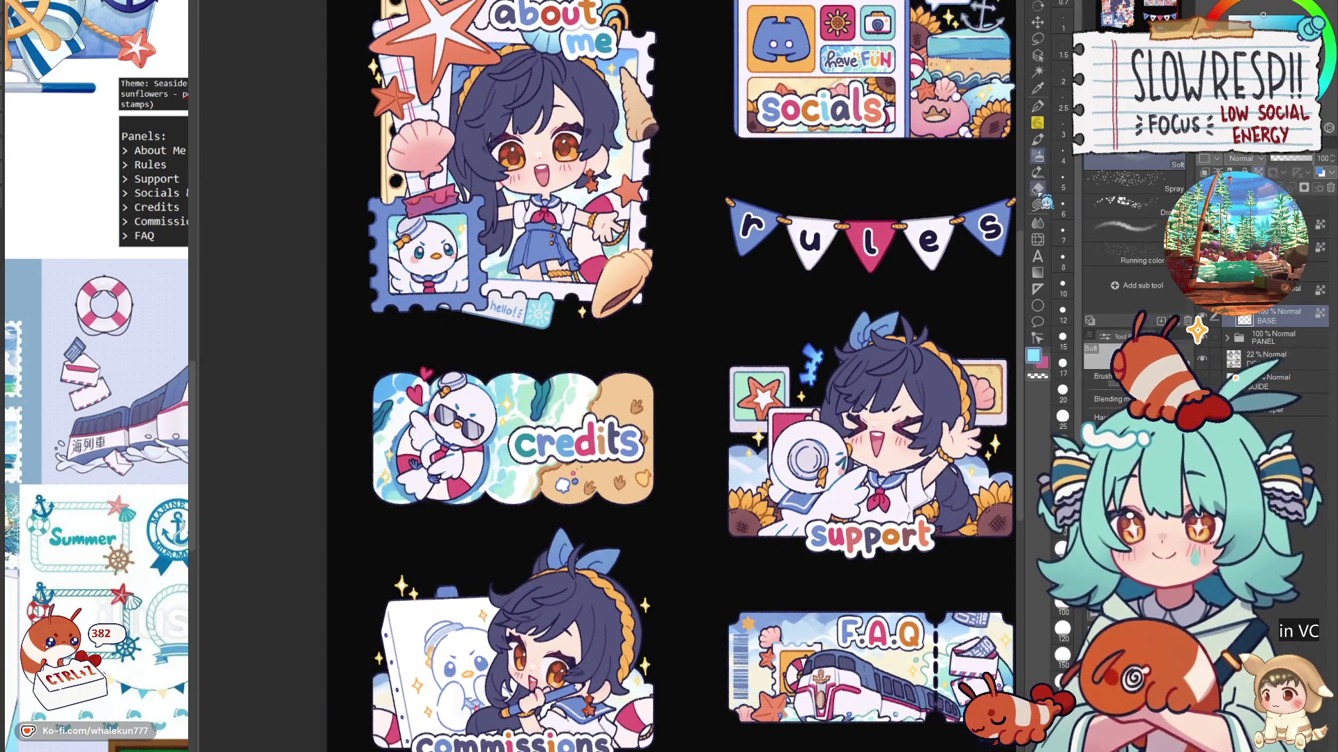
pyautogui.scroll(3, 738, 258)
pyautogui.keyDown('alt'); pyautogui.click(739, 258); pyautogui.keyUp('alt')
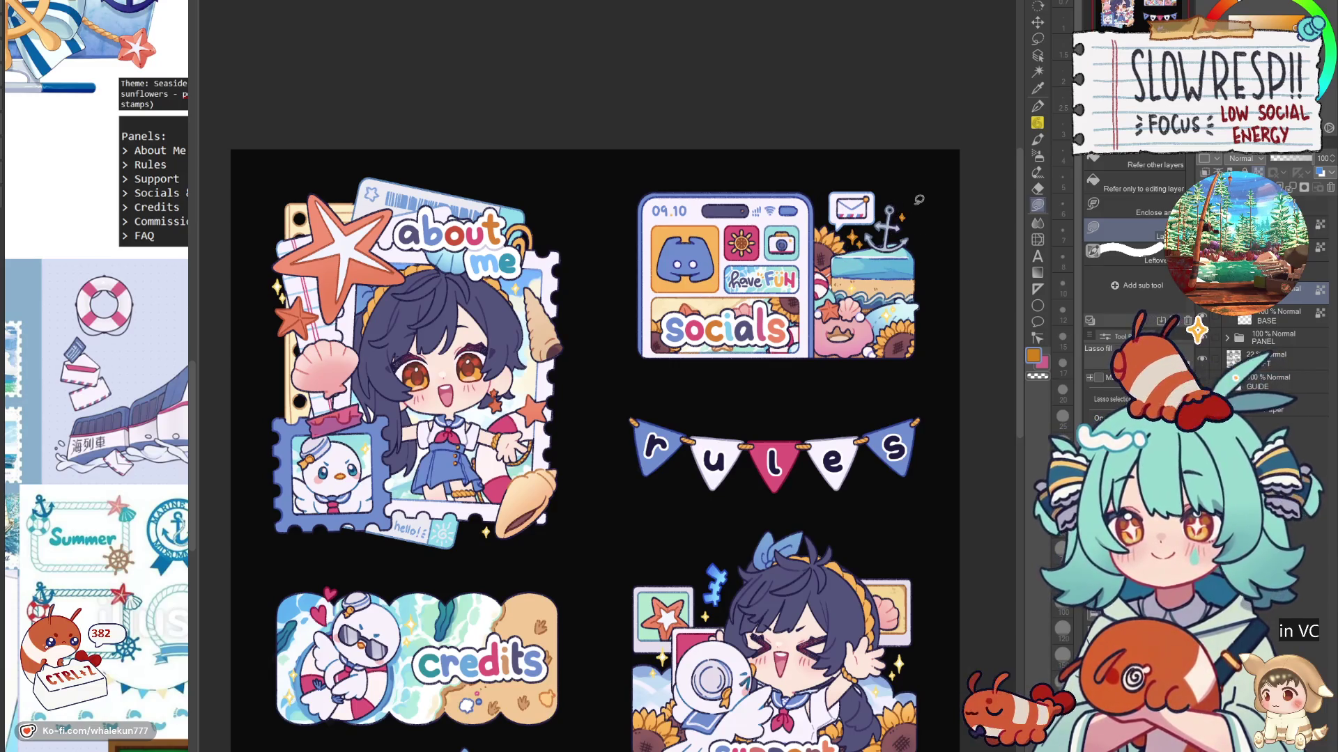
pyautogui.hotkey('ctrl', 'z')
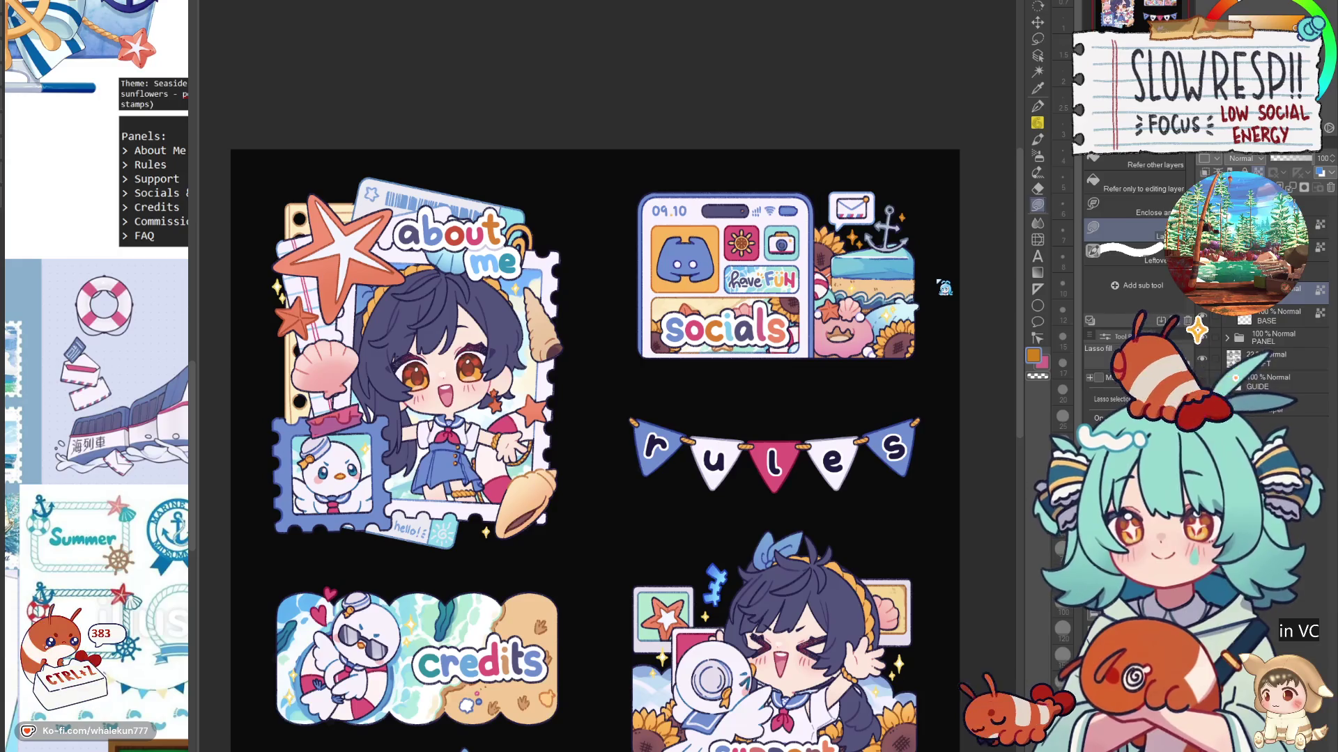
pyautogui.hotkey('ctrl', 'z')
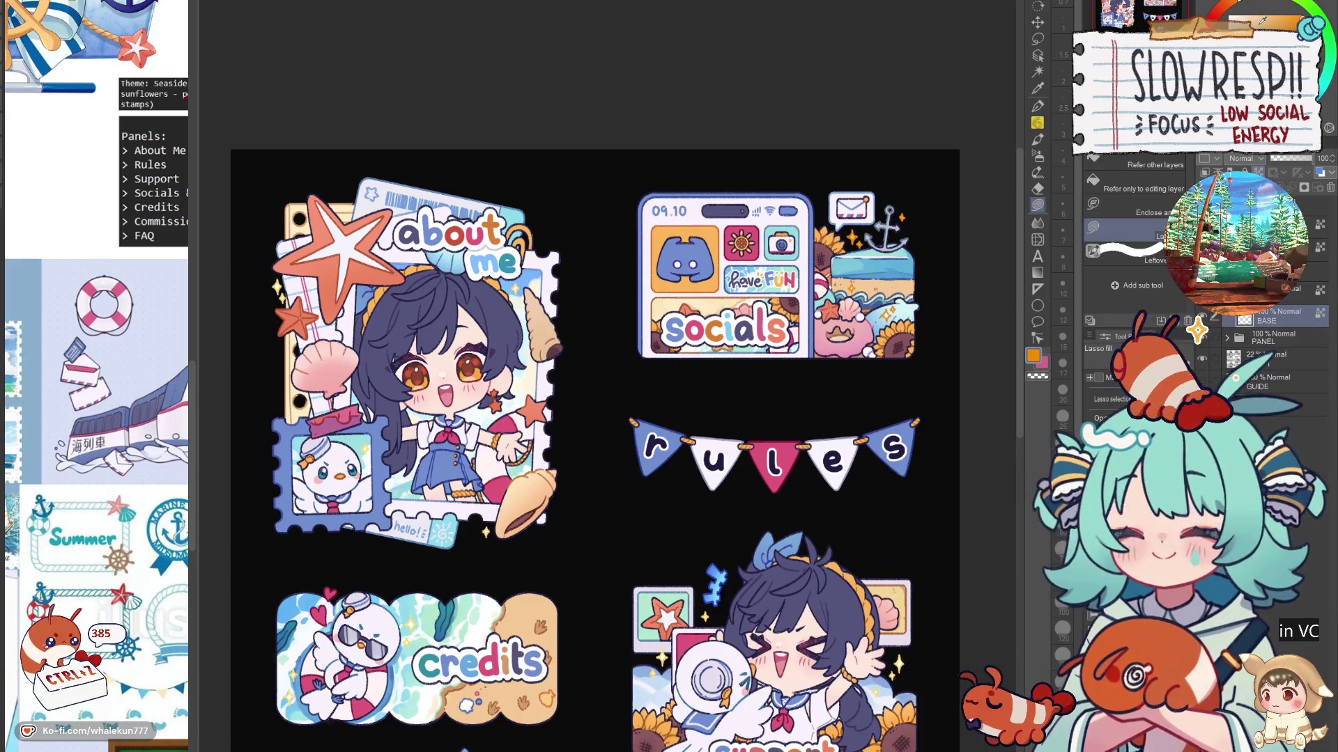
pyautogui.scroll(5, 871, 237)
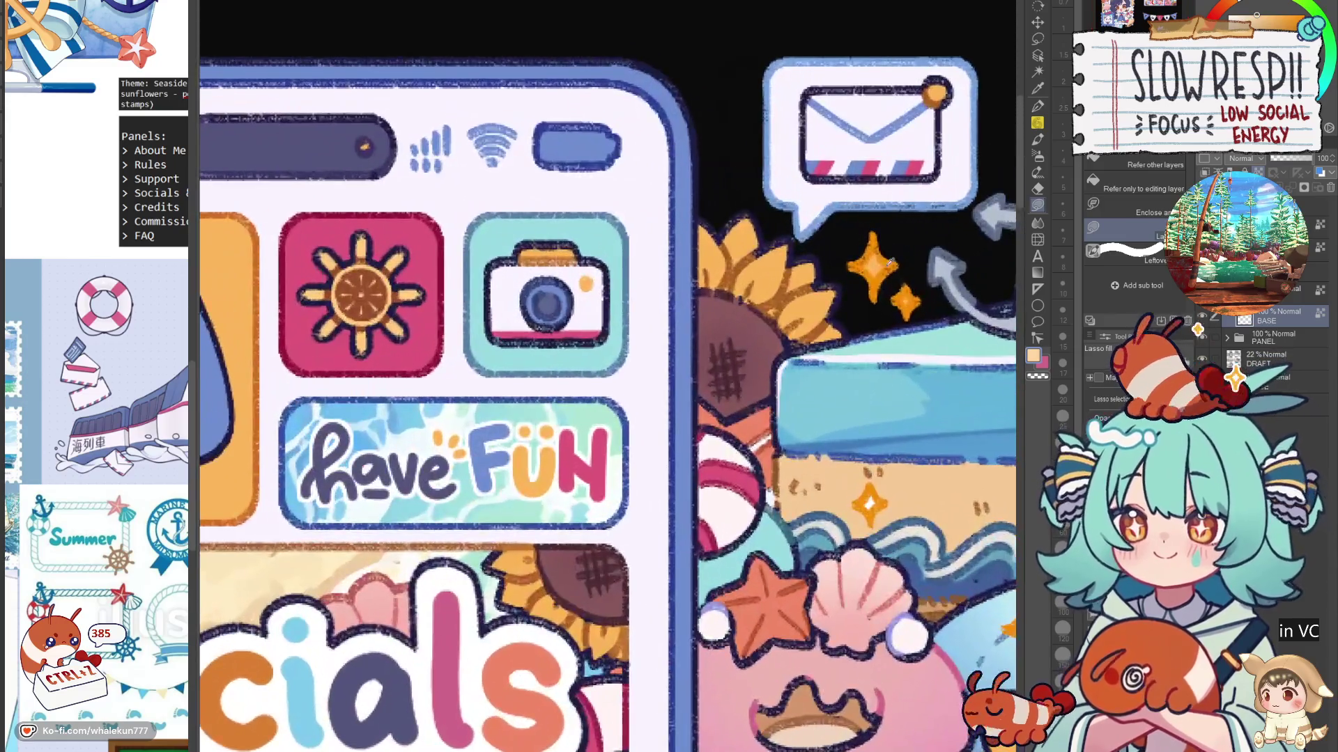
pyautogui.keyDown('alt'); pyautogui.click(890, 261); pyautogui.keyUp('alt')
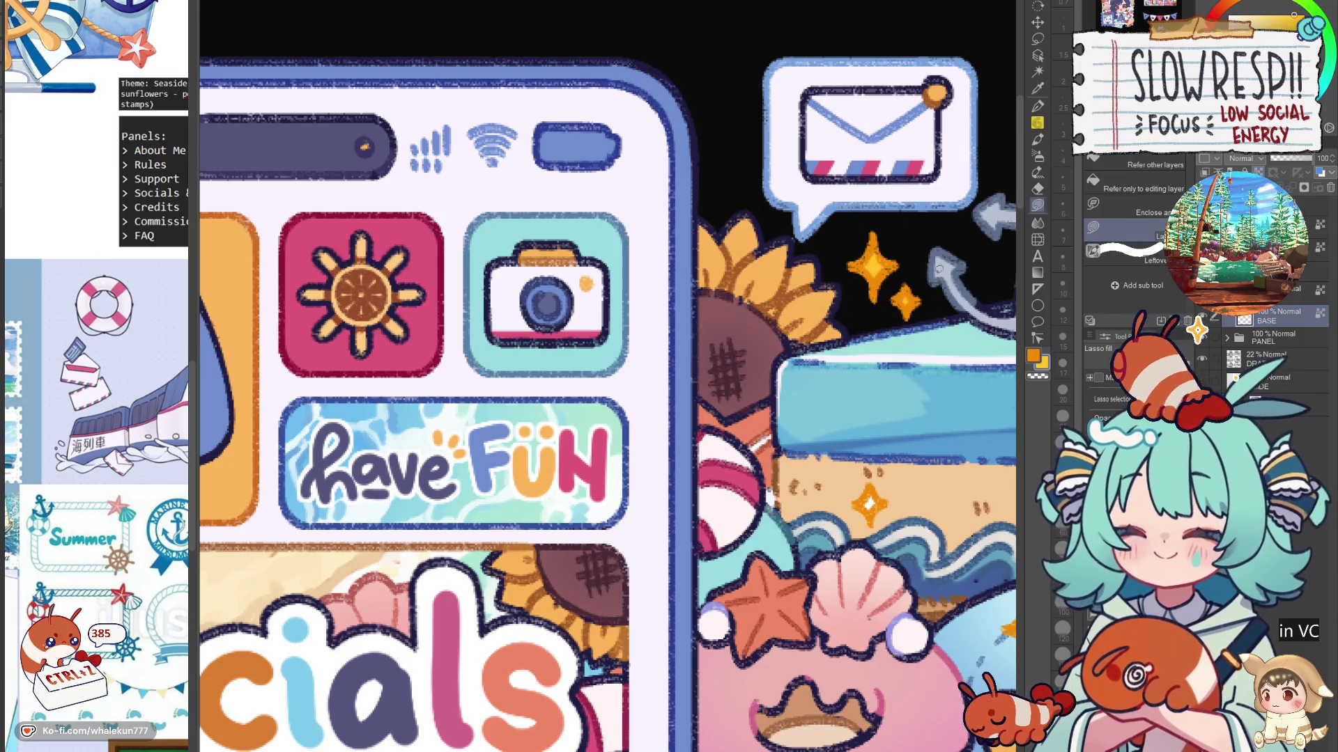
# Step: Review the Support, FAQ, Credits and Commissions panels while switching between the BASE and upper layers
pyautogui.scroll(-5, 913, 231)
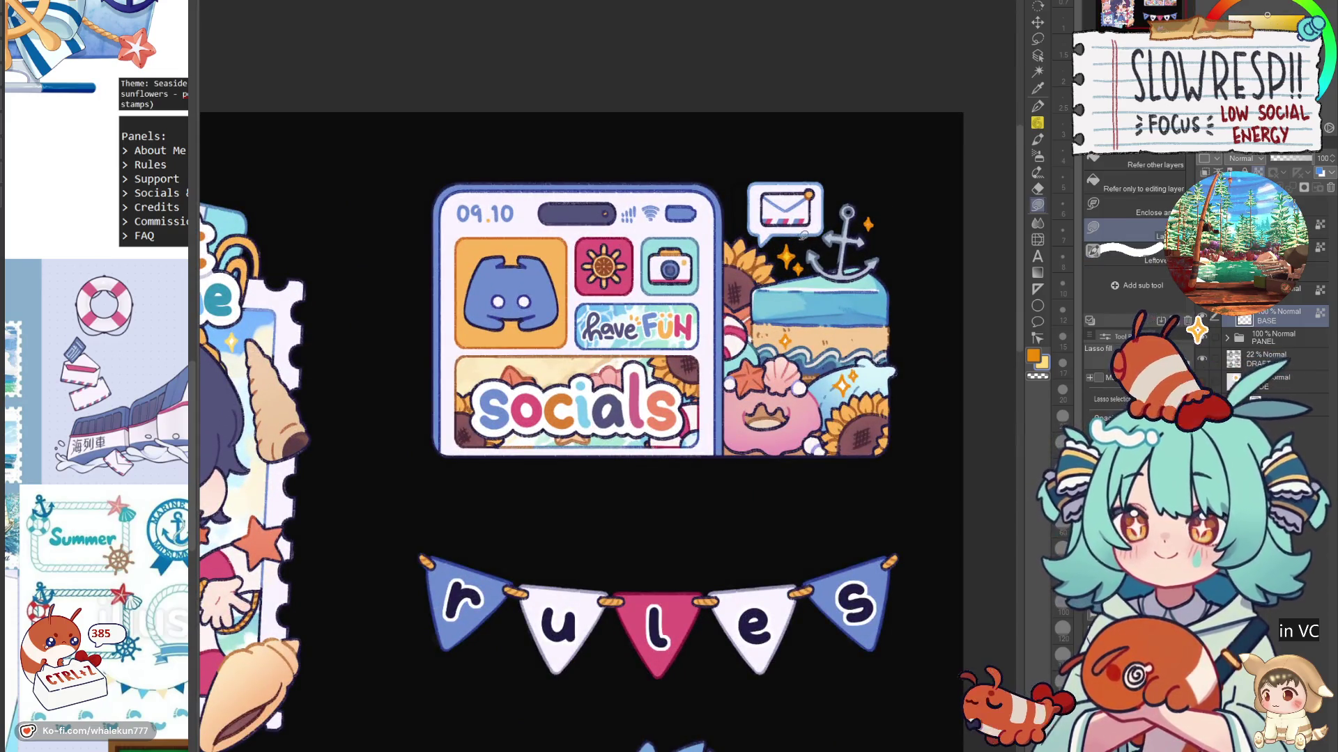
pyautogui.scroll(-2, 845, 325)
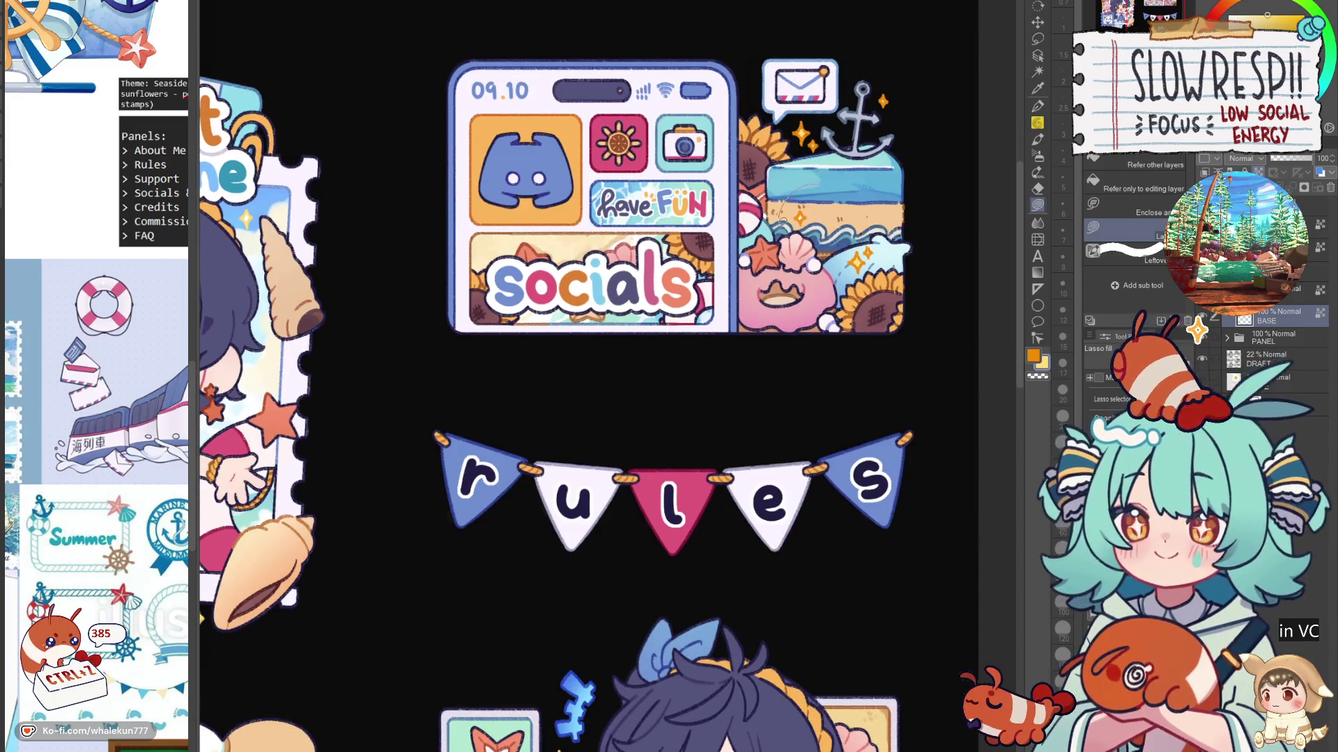
pyautogui.scroll(-8, 781, 202)
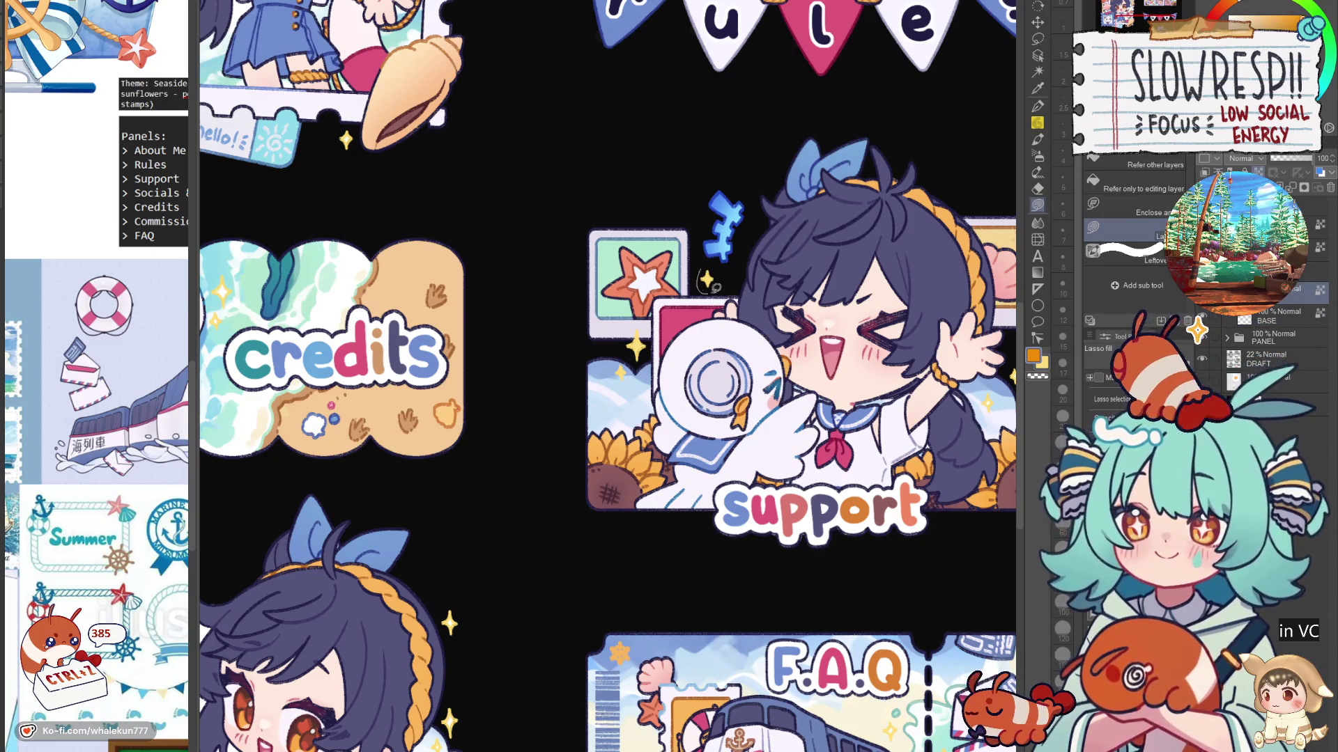
pyautogui.scroll(-2, 766, 279)
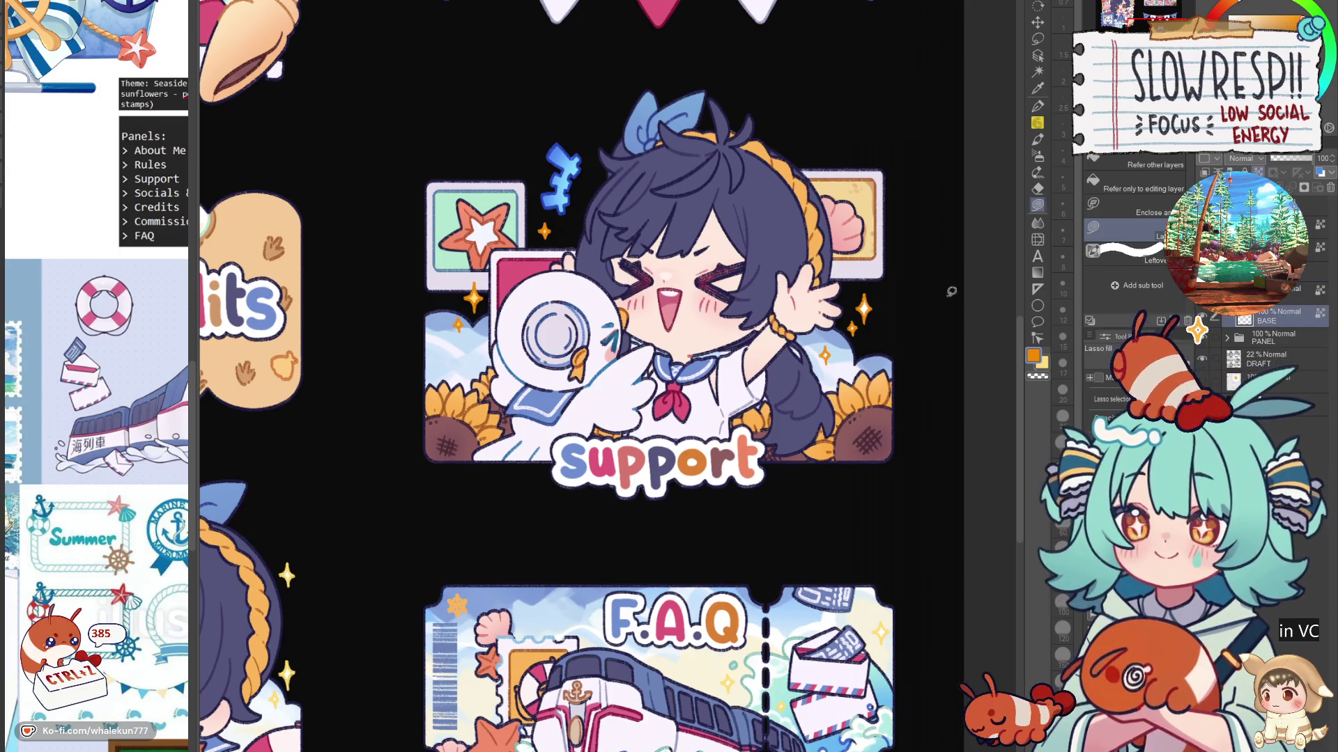
pyautogui.click(1292, 298)
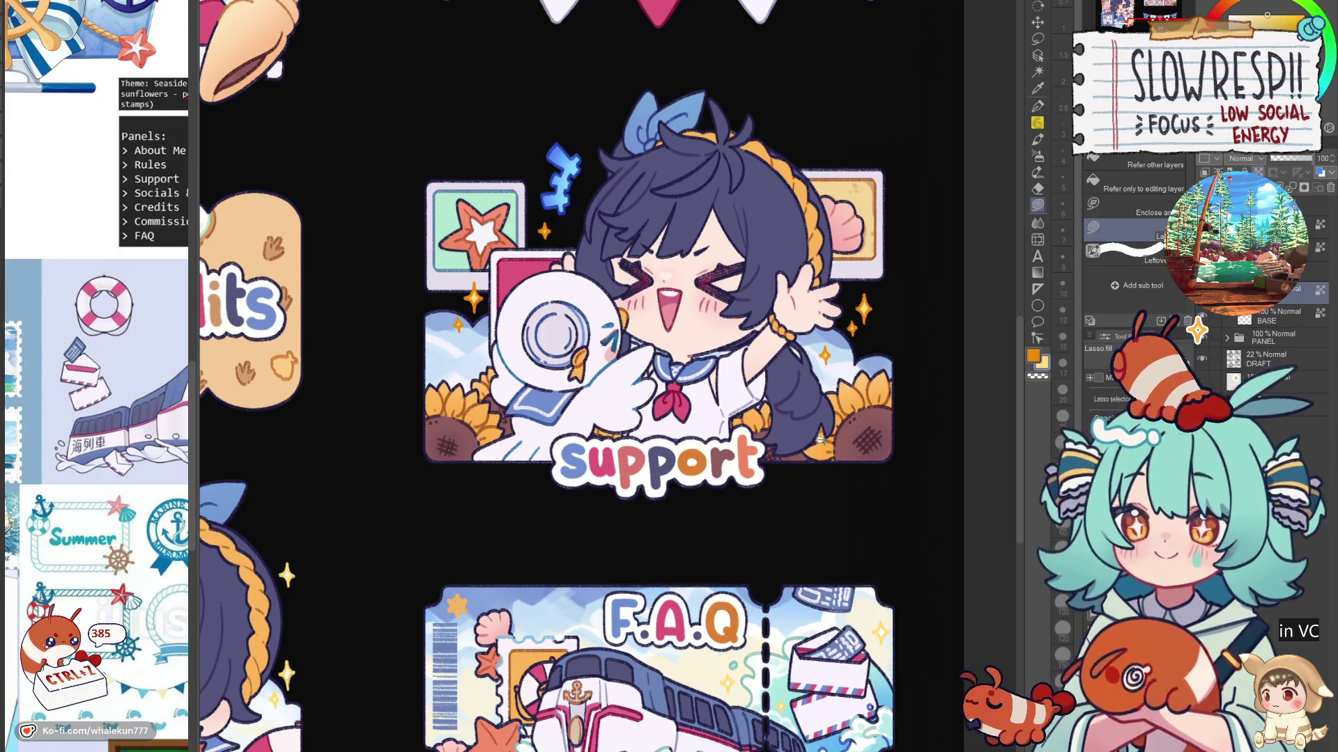
pyautogui.scroll(-3, 820, 439)
pyautogui.scroll(3, 821, 439)
pyautogui.moveTo(909, 450); pyautogui.dragTo(780, 336)
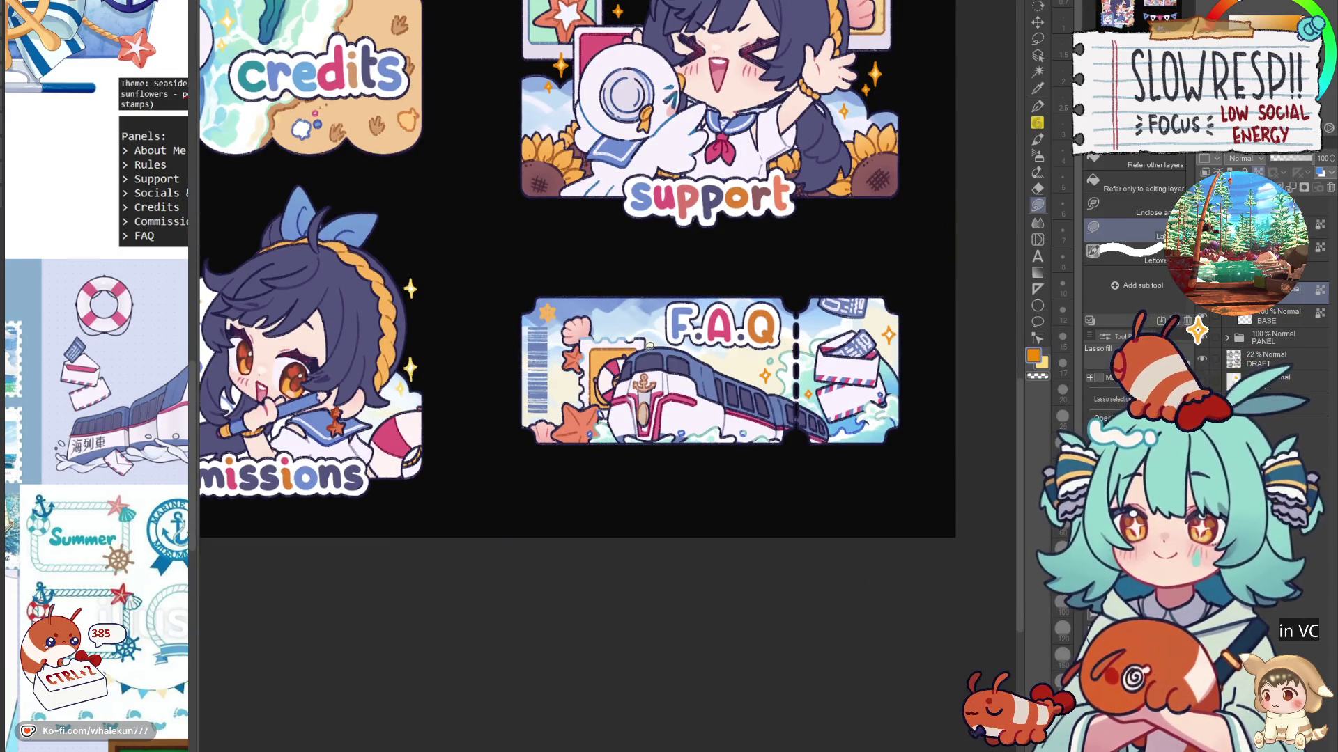
pyautogui.click(1280, 320)
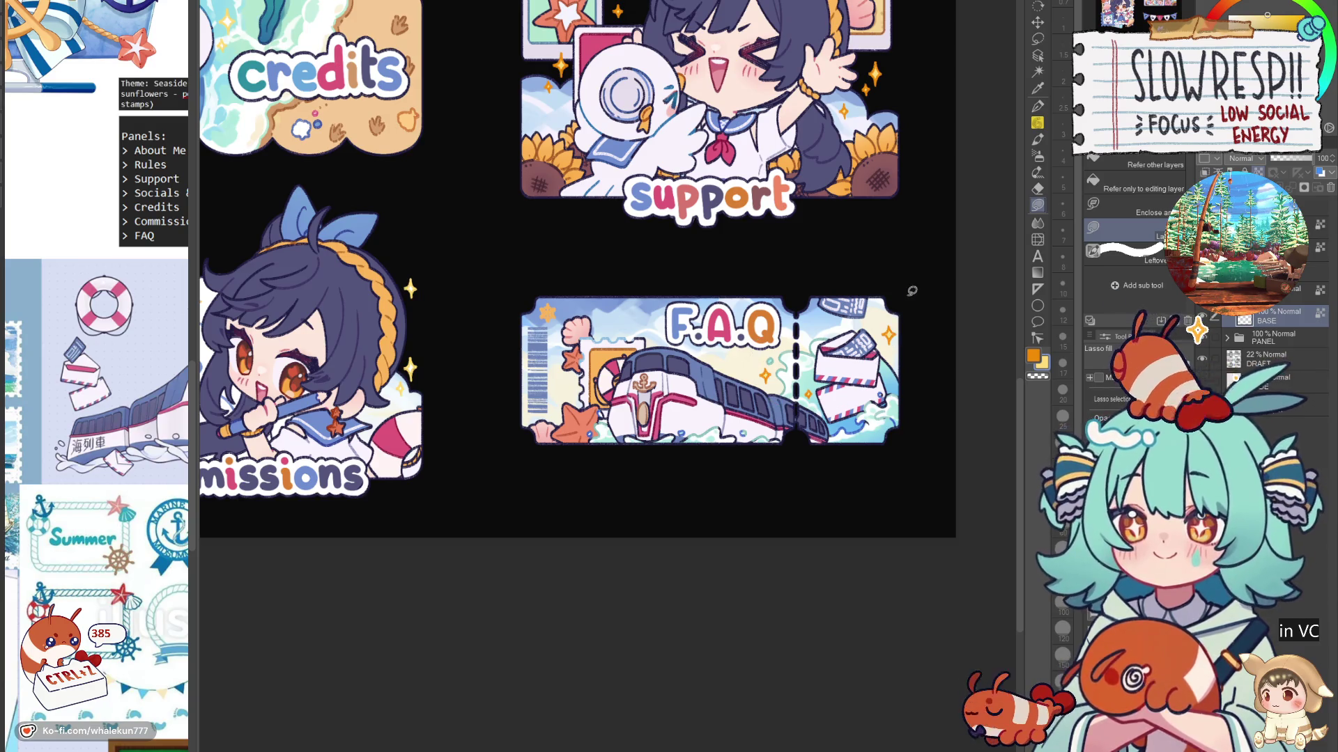
pyautogui.moveTo(555, 478); pyautogui.dragTo(665, 395)
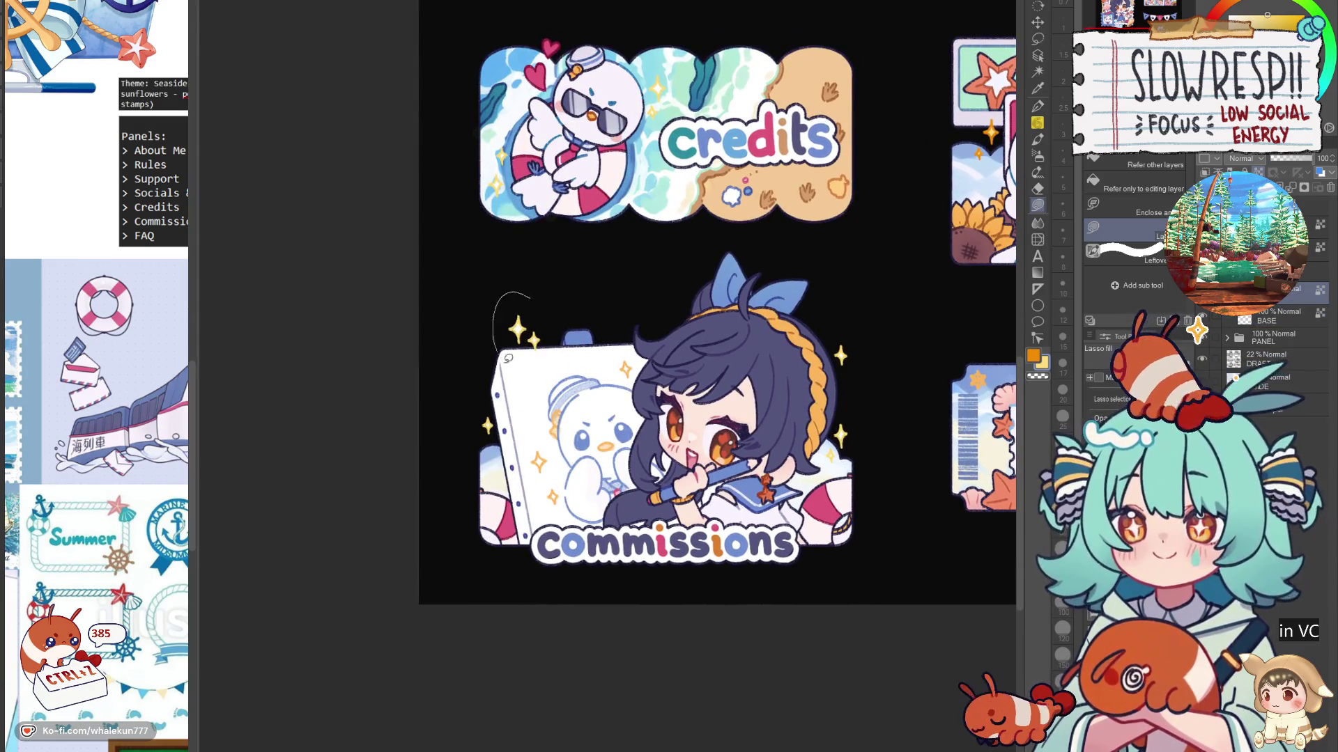
# Step: Trace selections beside the Commissions character and down the easel's side
pyautogui.moveTo(530, 425); pyautogui.dragTo(488, 418)
pyautogui.moveTo(543, 272); pyautogui.dragTo(508, 363)
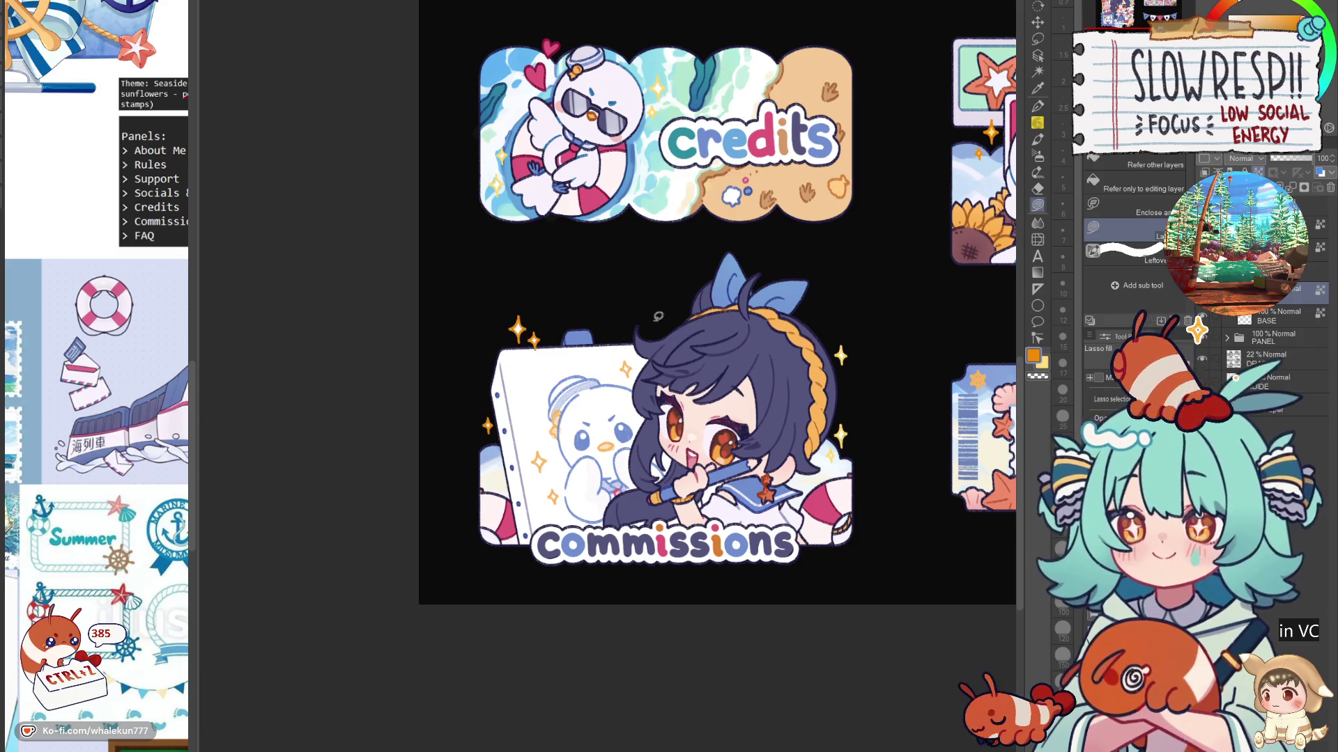
pyautogui.moveTo(829, 324)
pyautogui.mouseDown()
pyautogui.moveTo(813, 439)
pyautogui.moveTo(839, 437)
pyautogui.mouseUp()
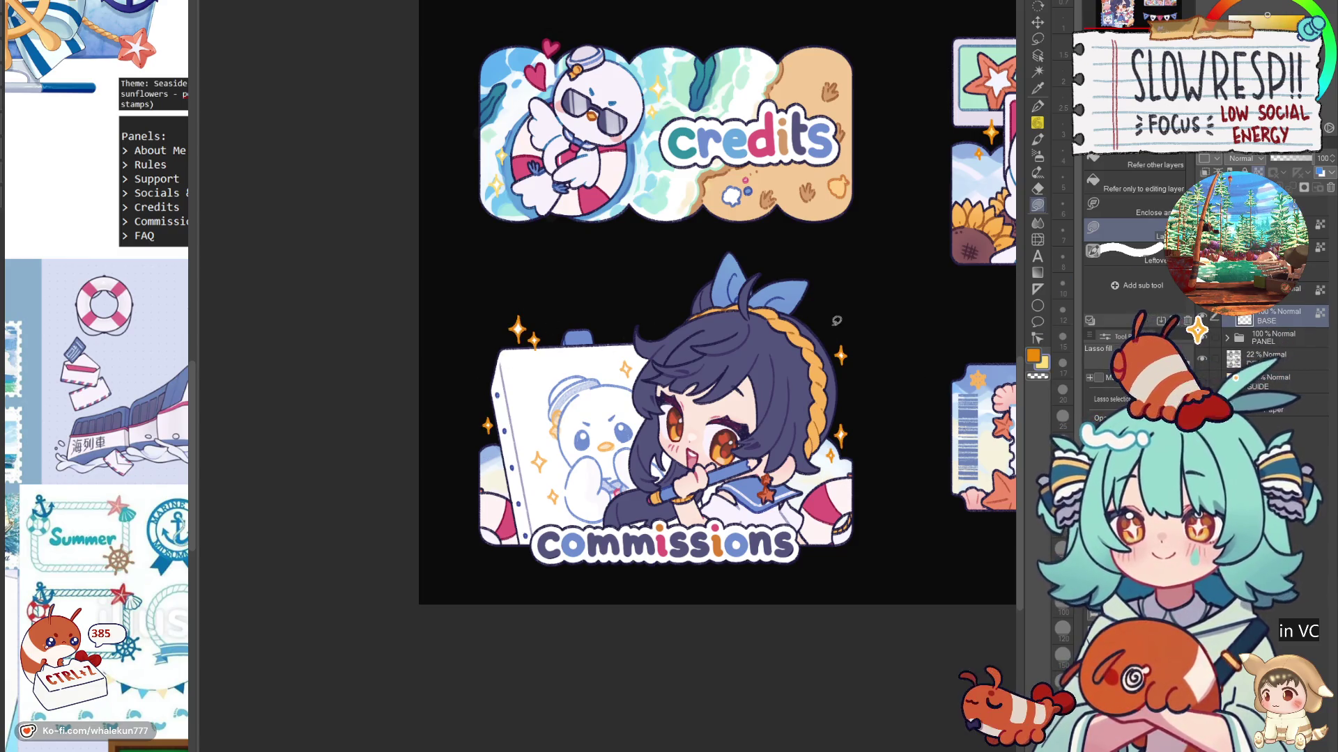
pyautogui.moveTo(524, 291); pyautogui.dragTo(488, 471)
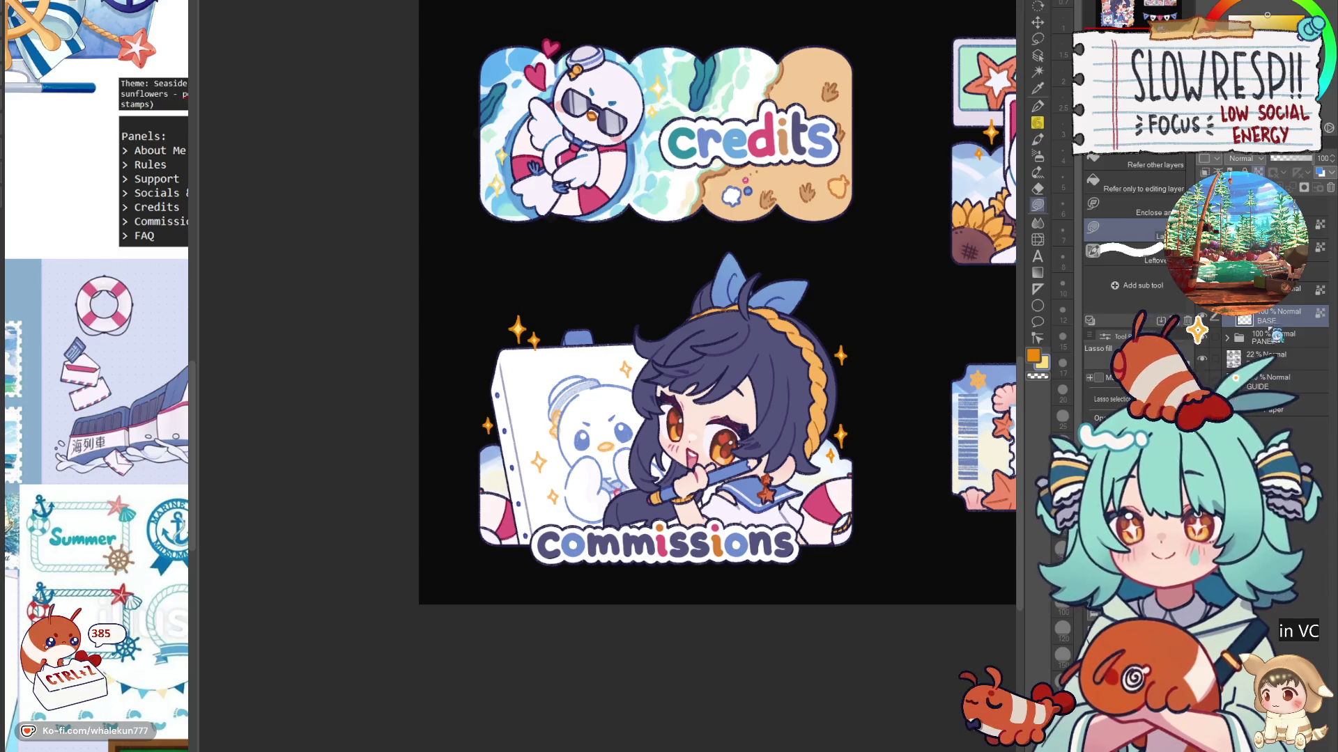
# Step: Check the About Me stamp panel on the layer above BASE, then fit the whole page in view
pyautogui.scroll(5, 627, 293)
pyautogui.moveTo(671, 341); pyautogui.dragTo(666, 408)
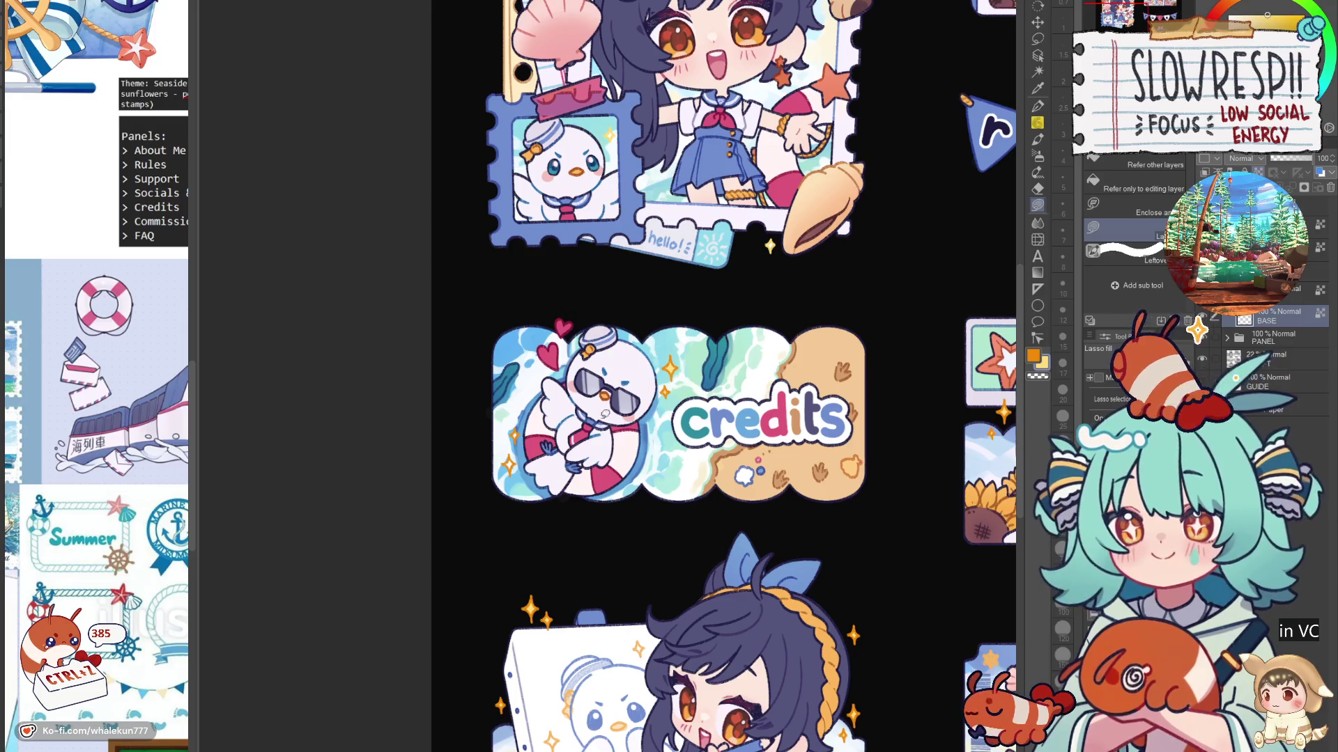
pyautogui.hotkey('alt', ']')
pyautogui.scroll(5, 669, 376)
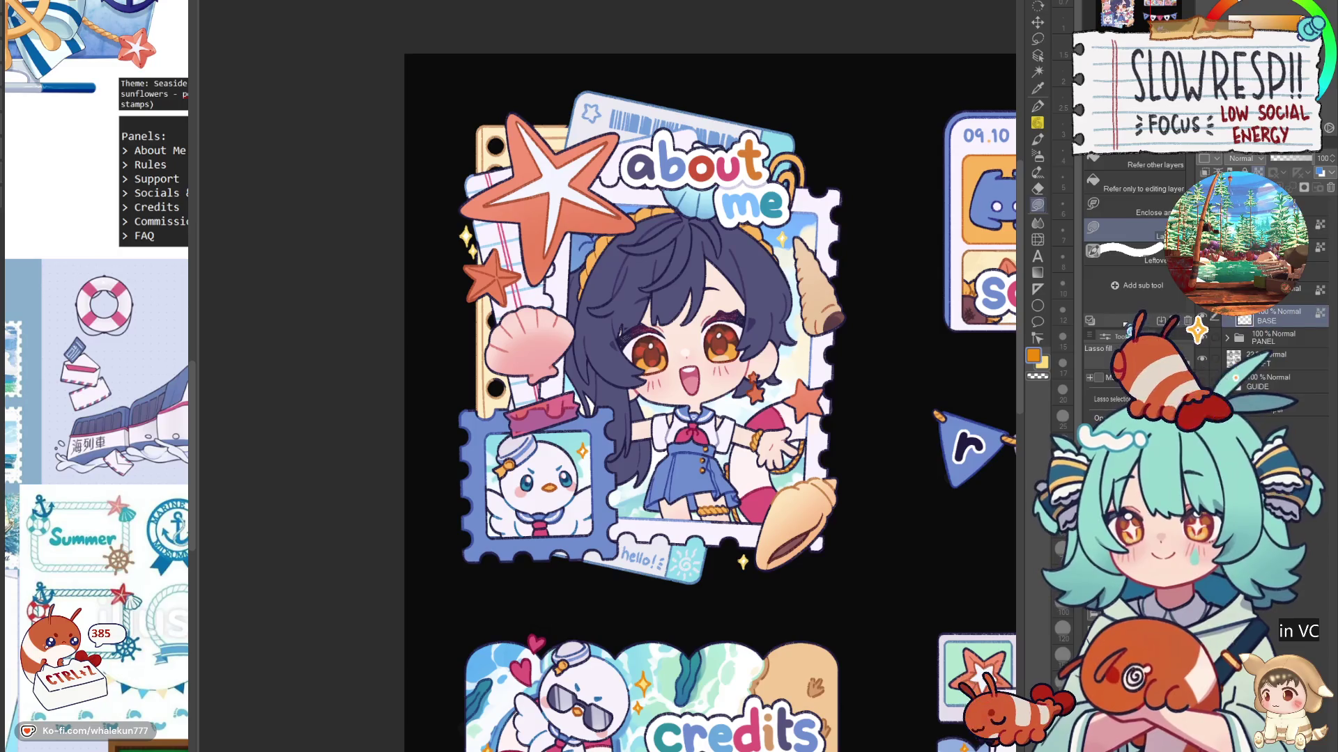
pyautogui.scroll(1, 701, 402)
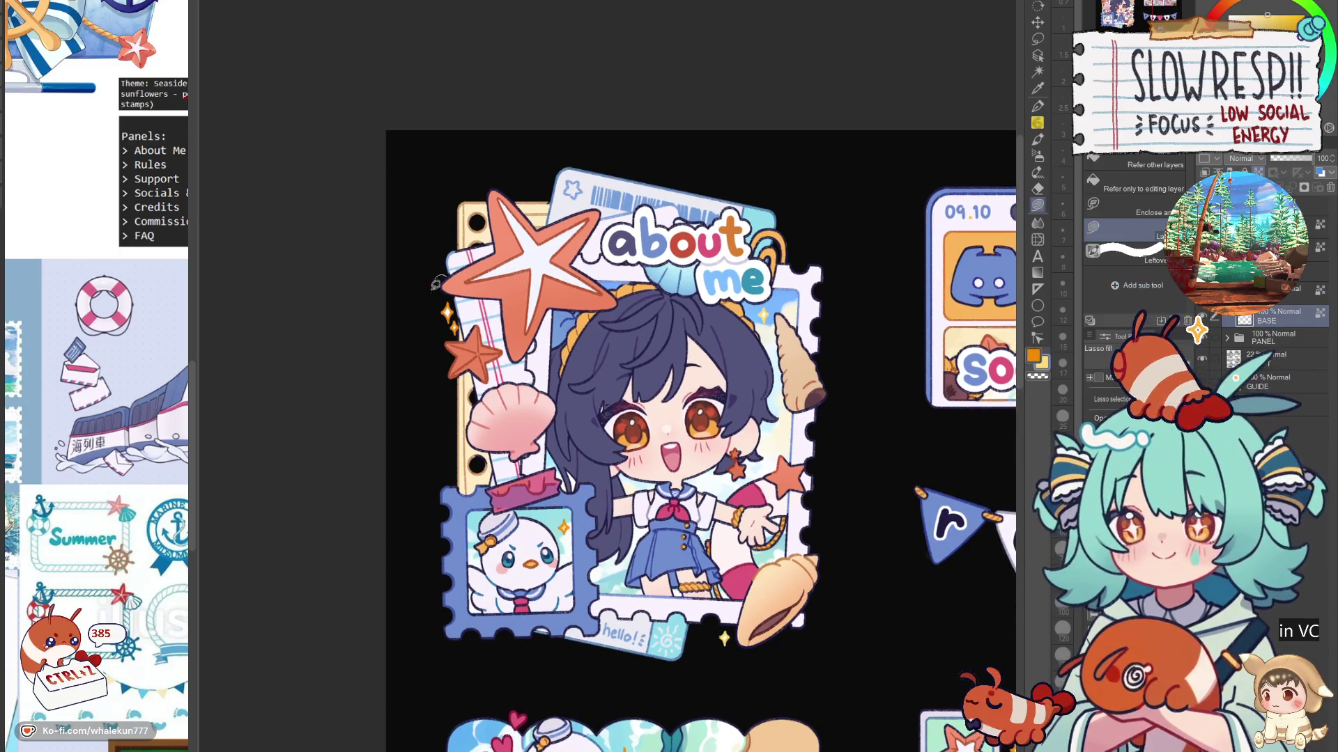
pyautogui.click(1289, 289)
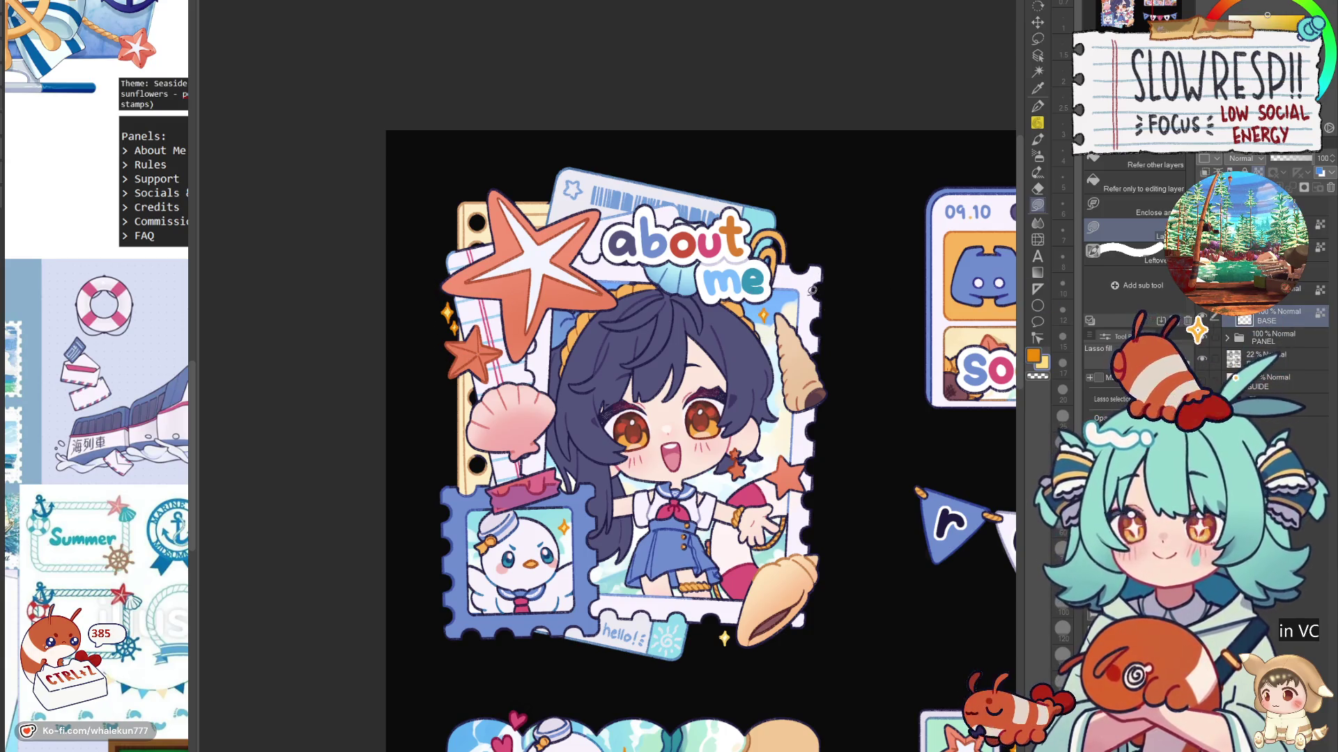
pyautogui.hotkey('ctrl', '0')
pyautogui.scroll(5, 711, 388)
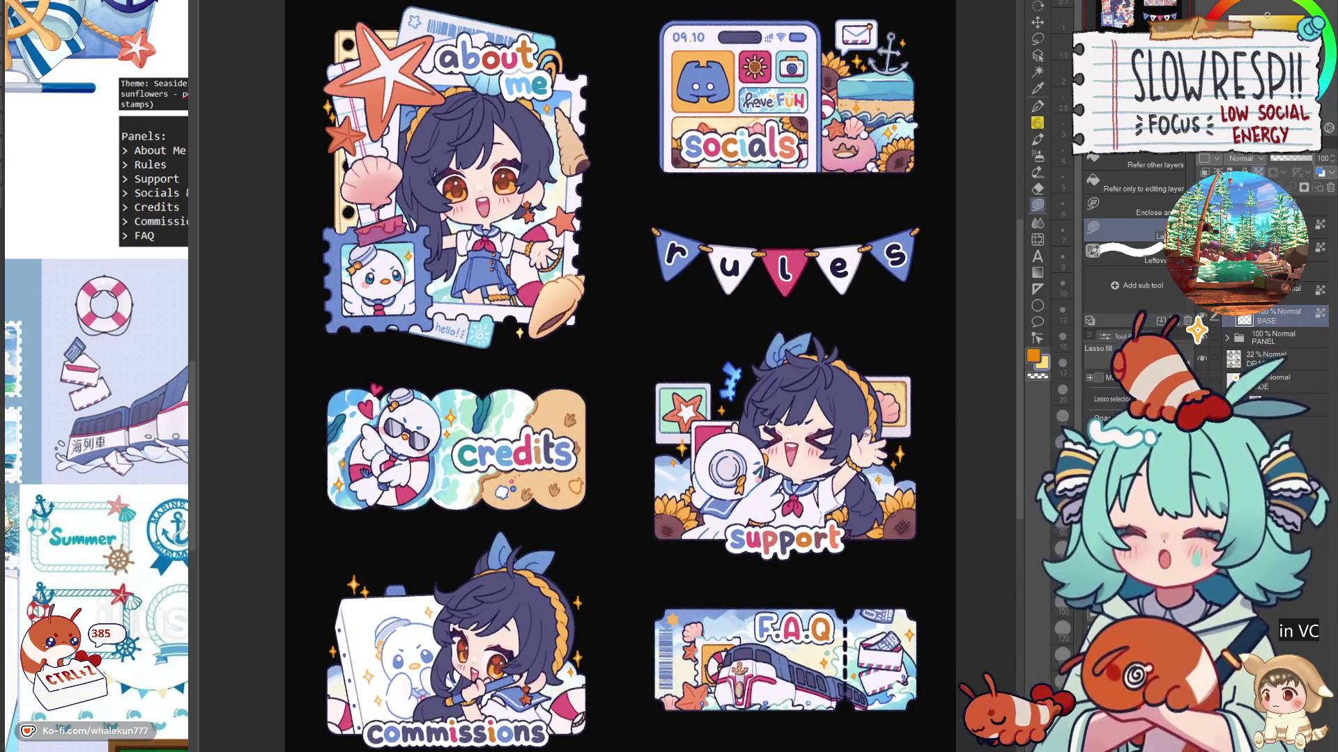
# Step: Mirror the view, select all panel shapes to apply the outline, then deselect
pyautogui.press('h')
pyautogui.press('h')
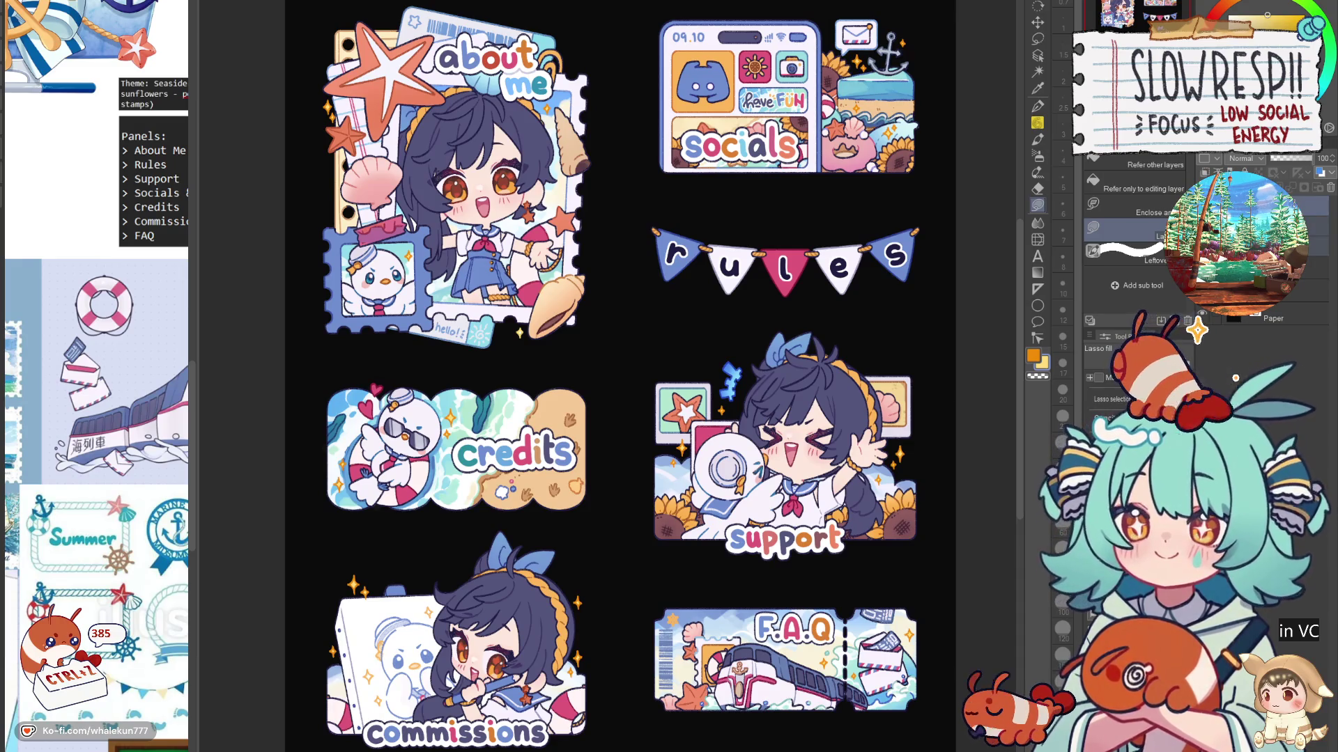
pyautogui.keyDown('ctrl'); pyautogui.click(1233, 337); pyautogui.keyUp('ctrl')
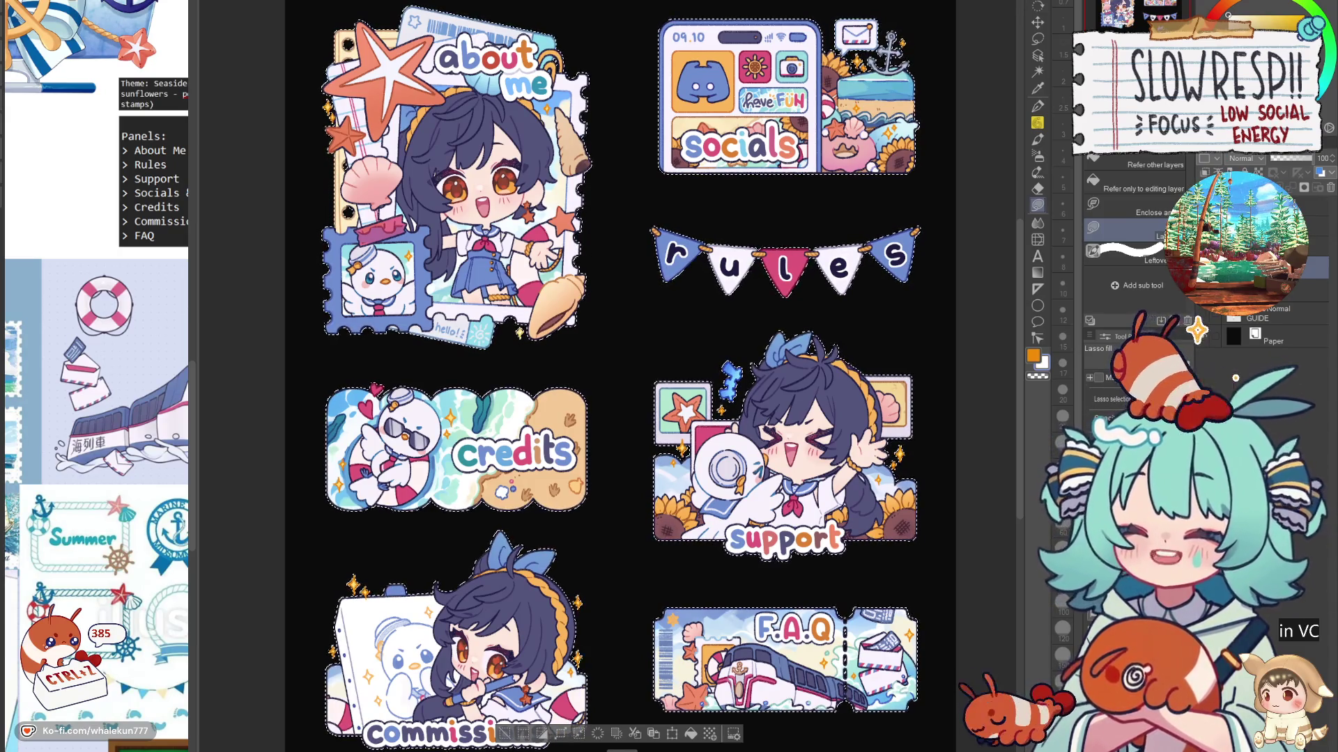
pyautogui.hotkey('ctrl', 'd')
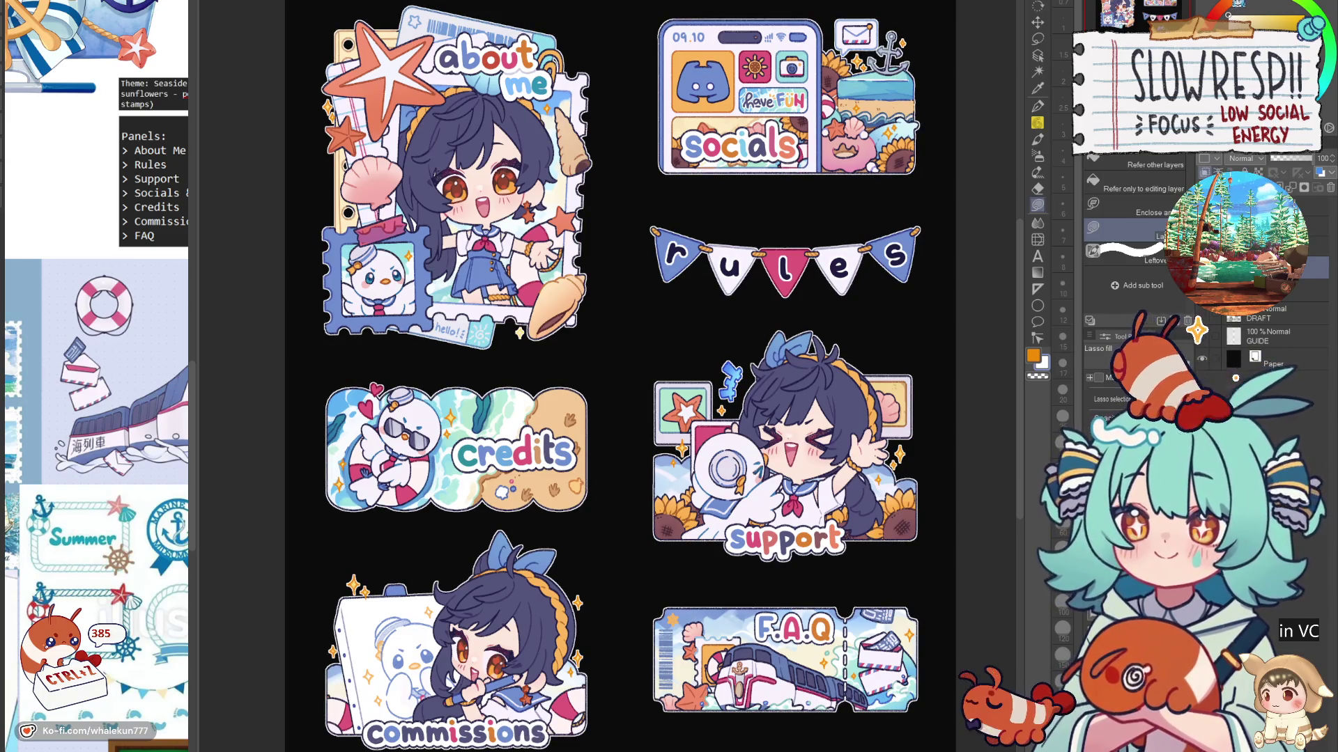
# Step: Shift the outline colour through yellow, cyan and mint to dark lavender, then add a new layer
pyautogui.moveTo(1231, 12); pyautogui.dragTo(1285, 19)
pyautogui.click(1327, 77)
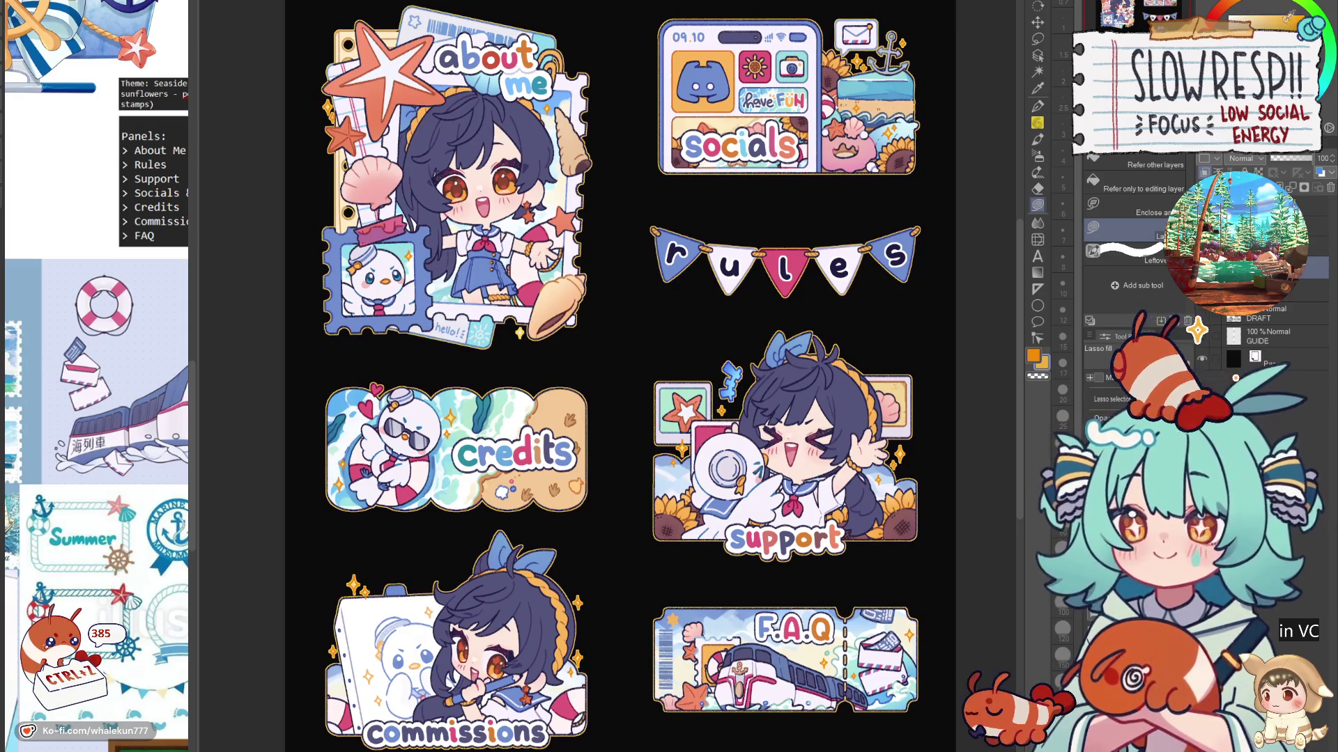
pyautogui.moveTo(1290, 14); pyautogui.dragTo(1260, 23)
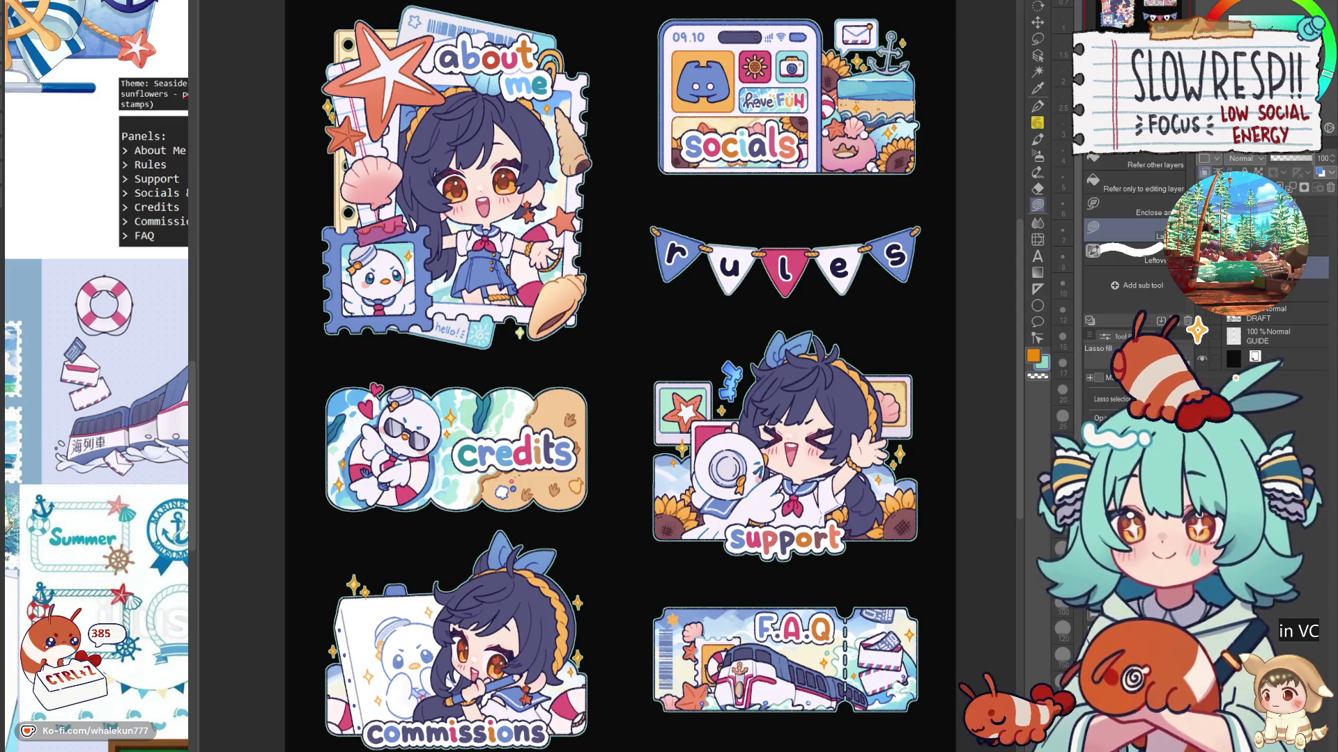
pyautogui.click(1310, 122)
pyautogui.moveTo(1282, 21); pyautogui.dragTo(1285, 16)
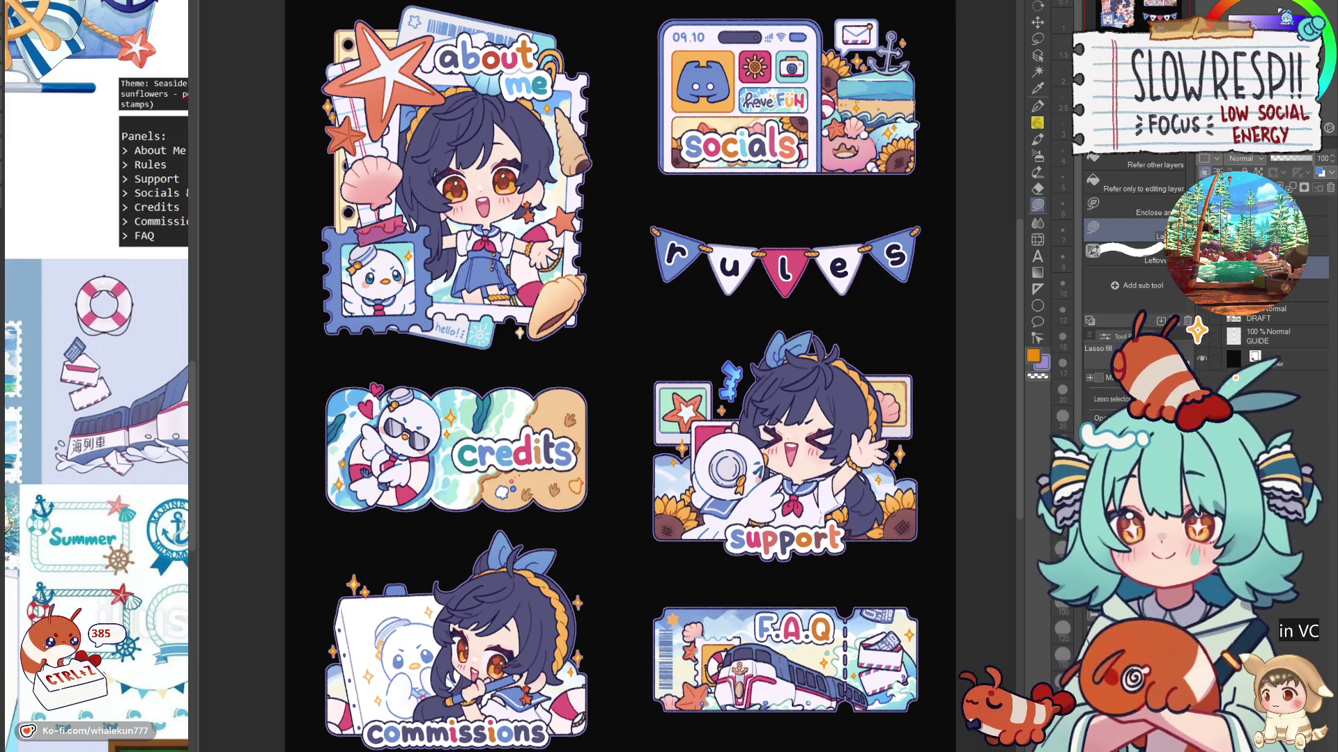
pyautogui.click(1269, 24)
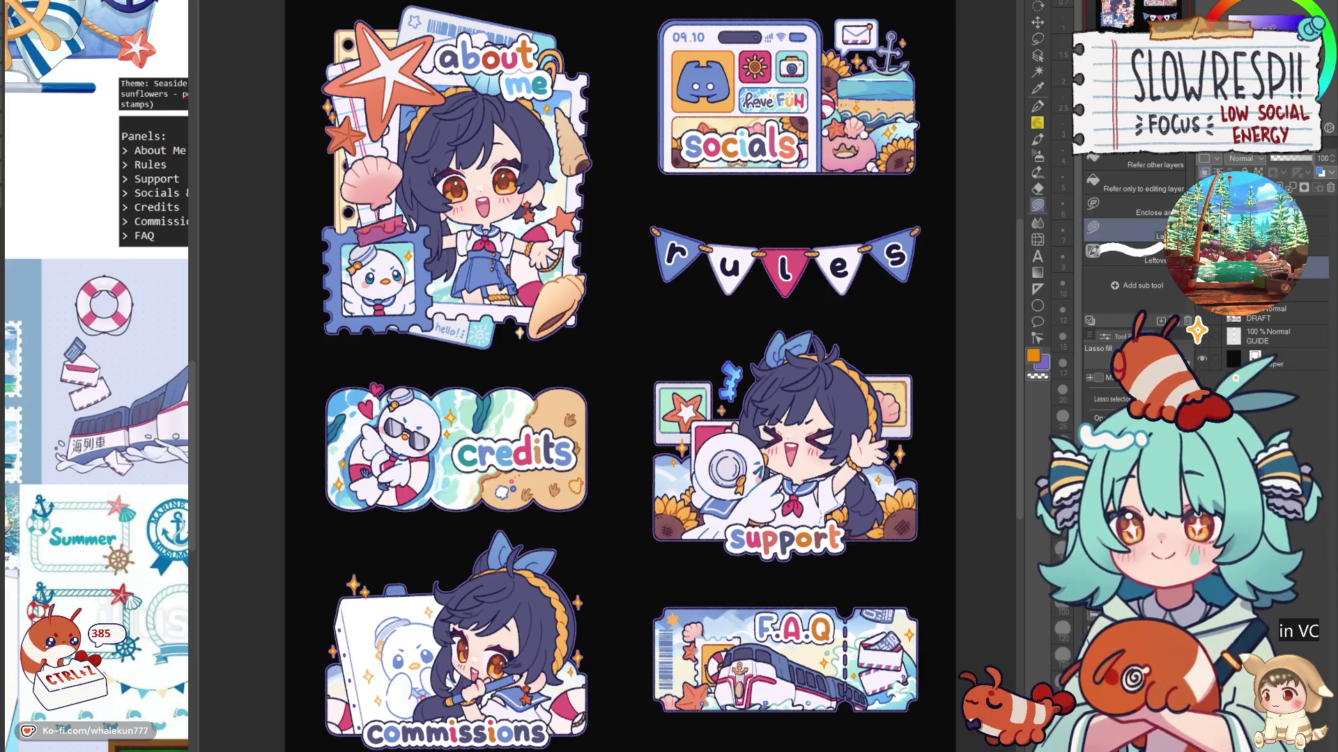
pyautogui.hotkey('ctrl', 'shift', 'n')
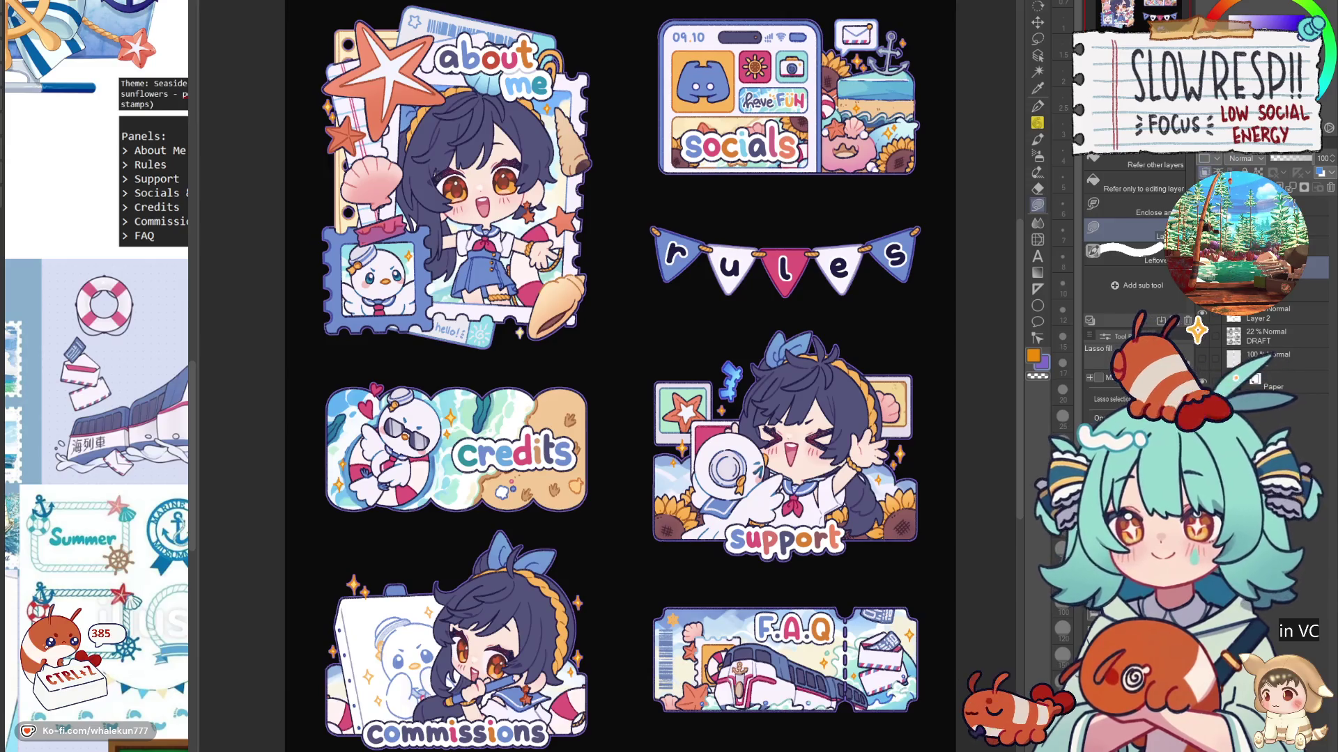
pyautogui.moveTo(1282, 18)
pyautogui.mouseDown()
pyautogui.moveTo(1234, 8)
pyautogui.moveTo(1276, 15)
pyautogui.moveTo(1258, 15)
pyautogui.mouseUp()
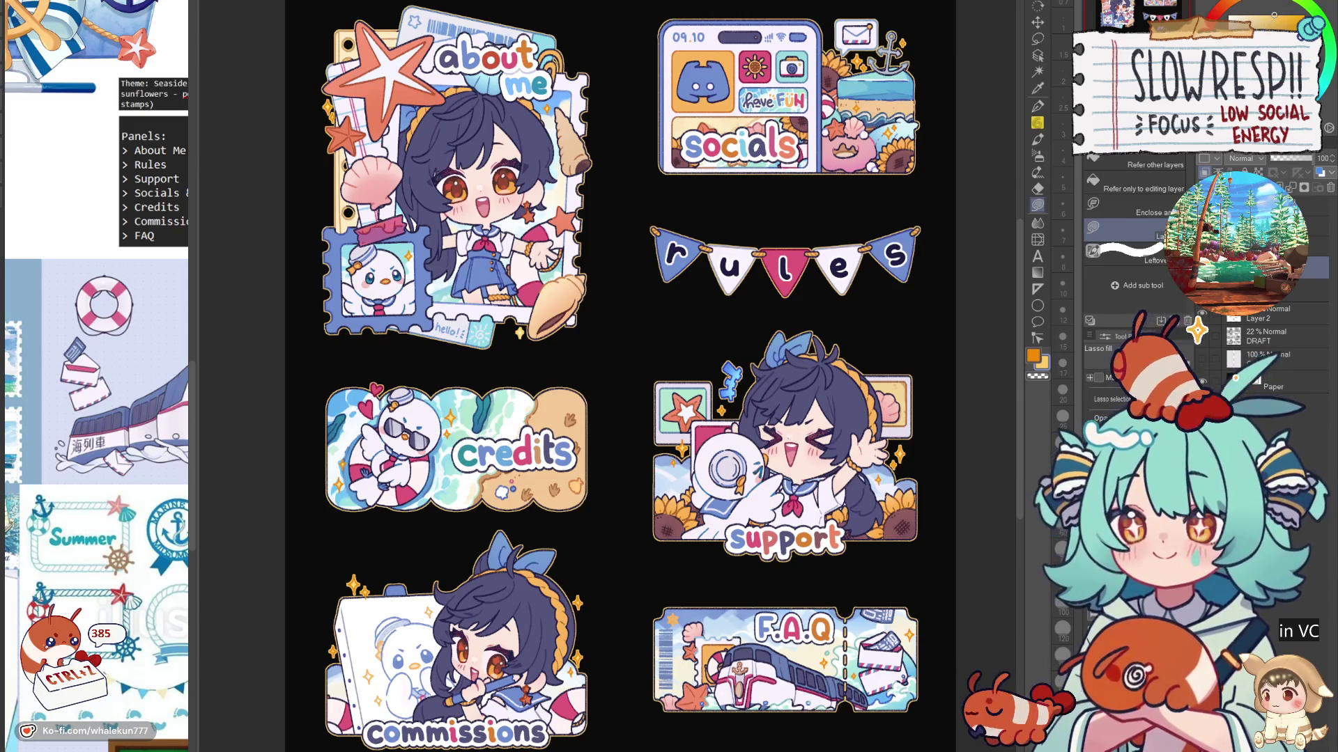
# Step: Tint the panel outline warm salmon and add new raster Layer 3
pyautogui.moveTo(944, 351); pyautogui.dragTo(946, 349)
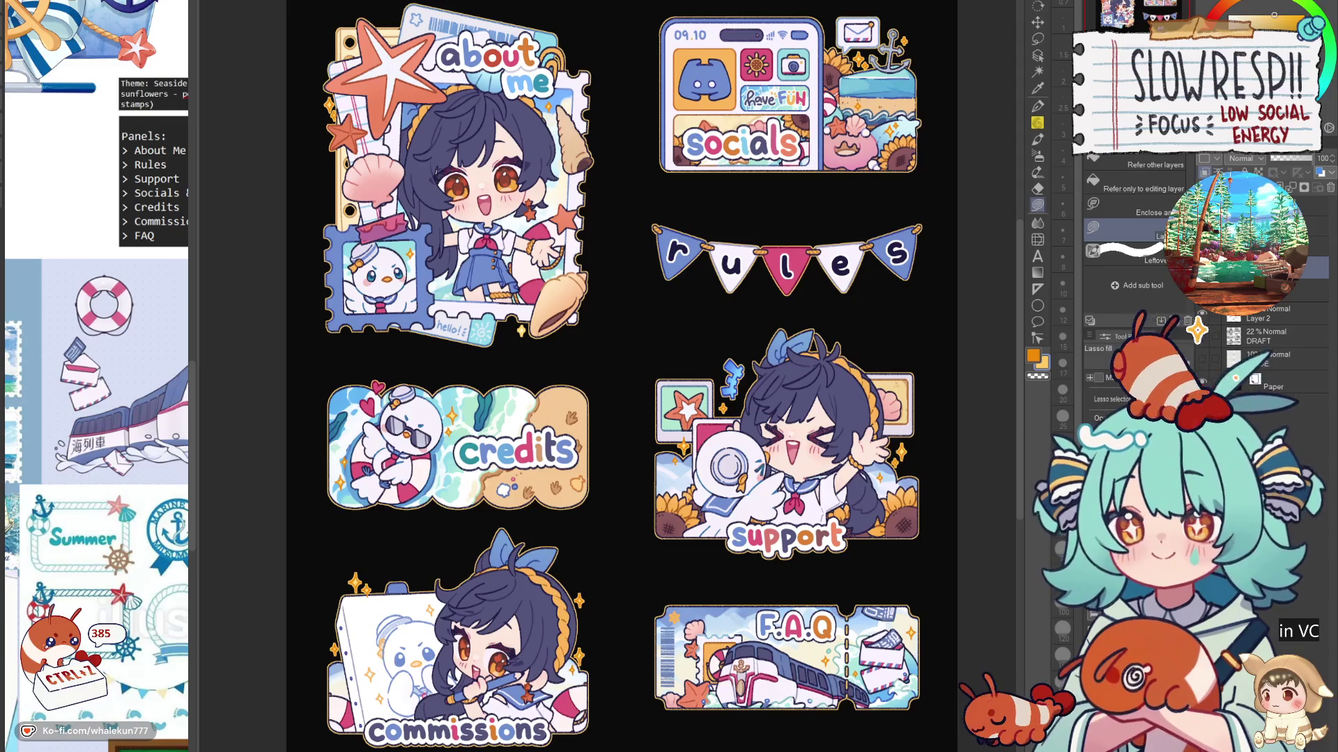
pyautogui.hotkey('ctrl', 'shift', 'n')
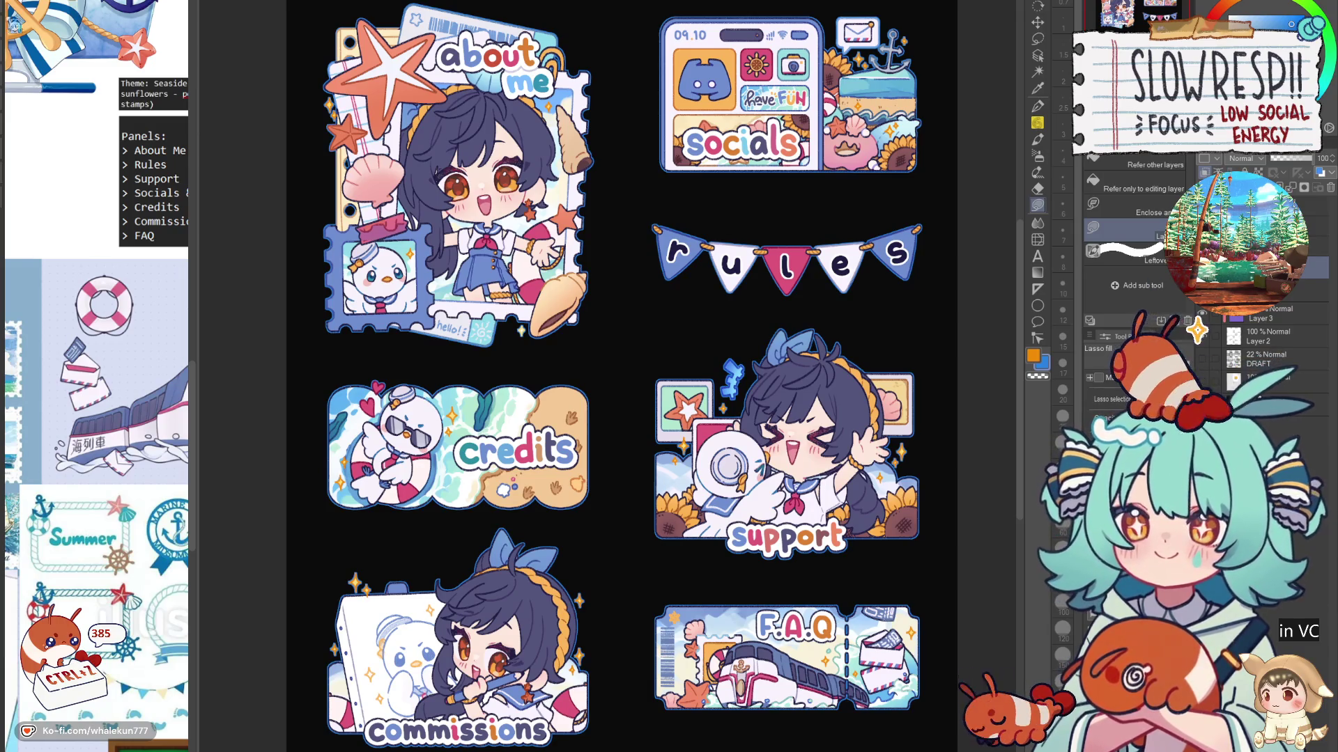
# Step: Hide the reference images beside the canvas with Tab so the sheet recentres
pyautogui.press('Tab')
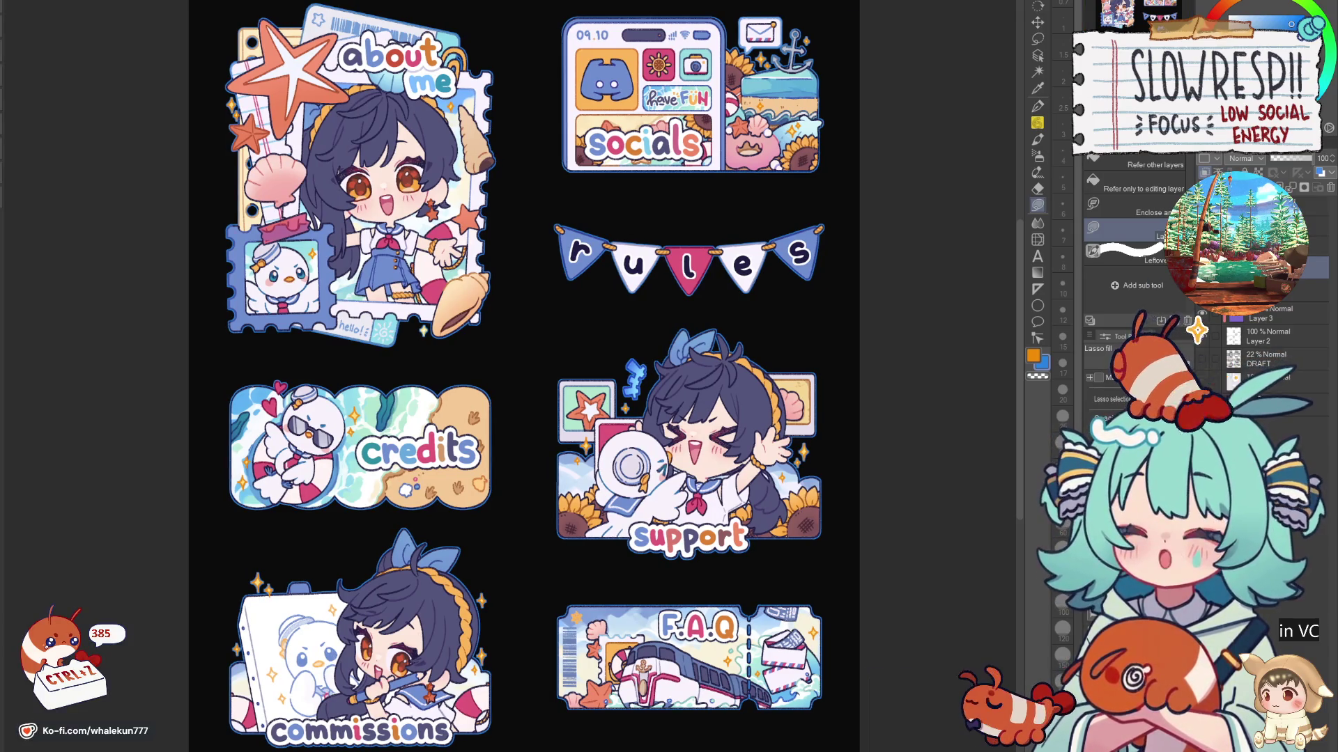